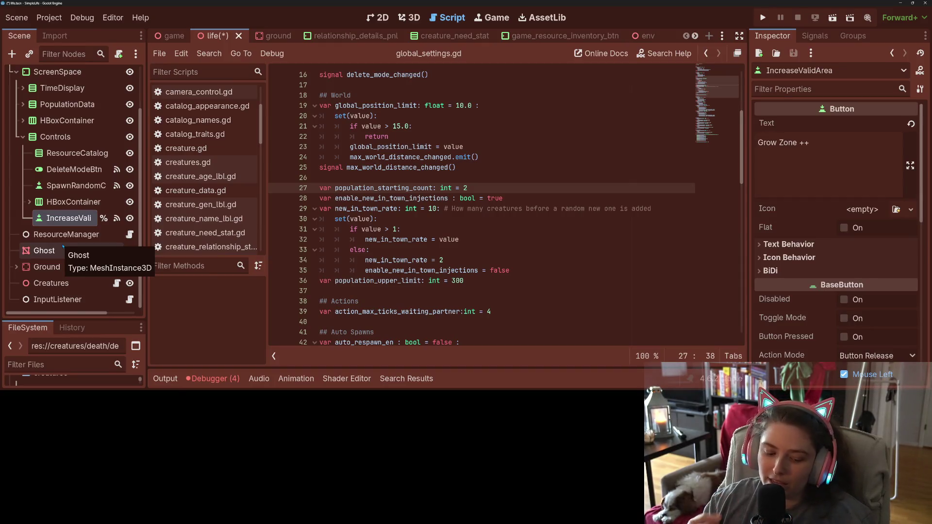
# Step: Save the life scene's pending changes from the script editor with Ctrl+S
pyautogui.click(511, 221)
pyautogui.hotkey('ctrl', 's')
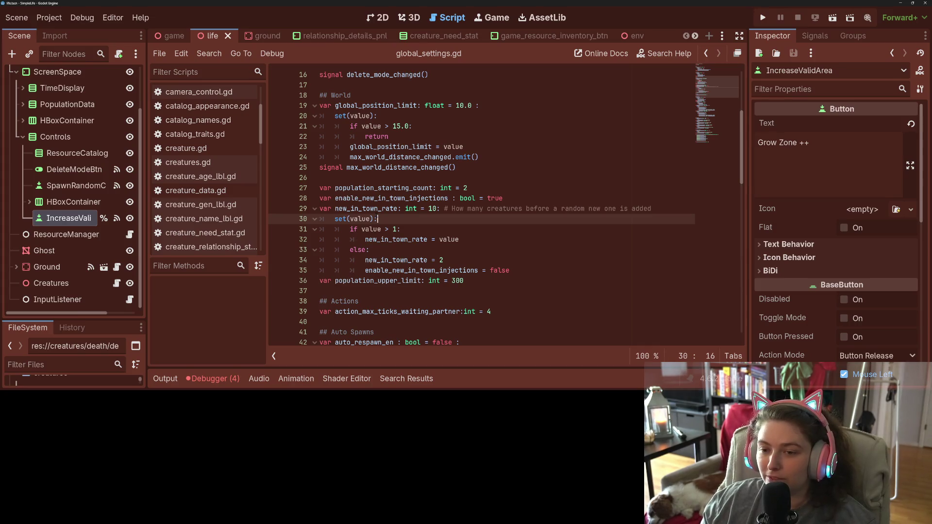
# Step: Inspect new_in_town_rate, population_upper_limit and population_starting_count in global_settings.gd
pyautogui.doubleClick(367, 208)
pyautogui.scroll(-1, 367, 250)
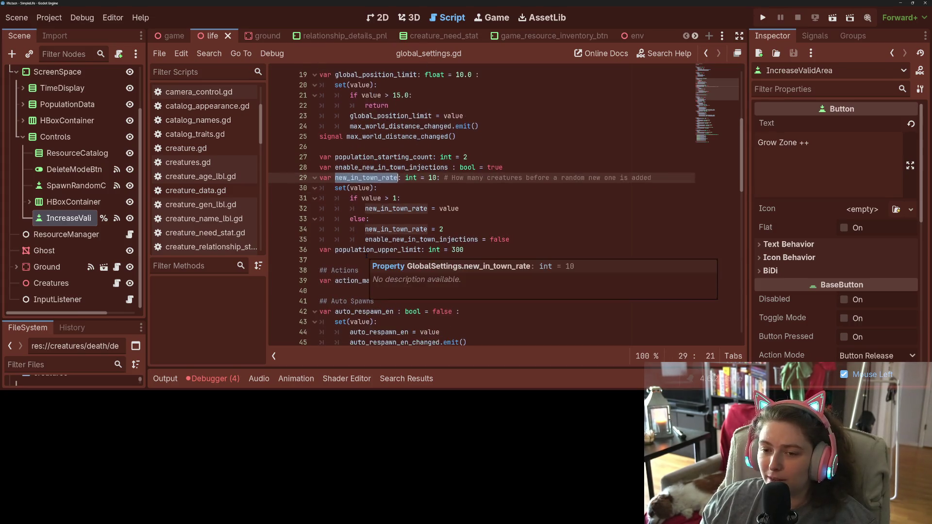
pyautogui.click(491, 248)
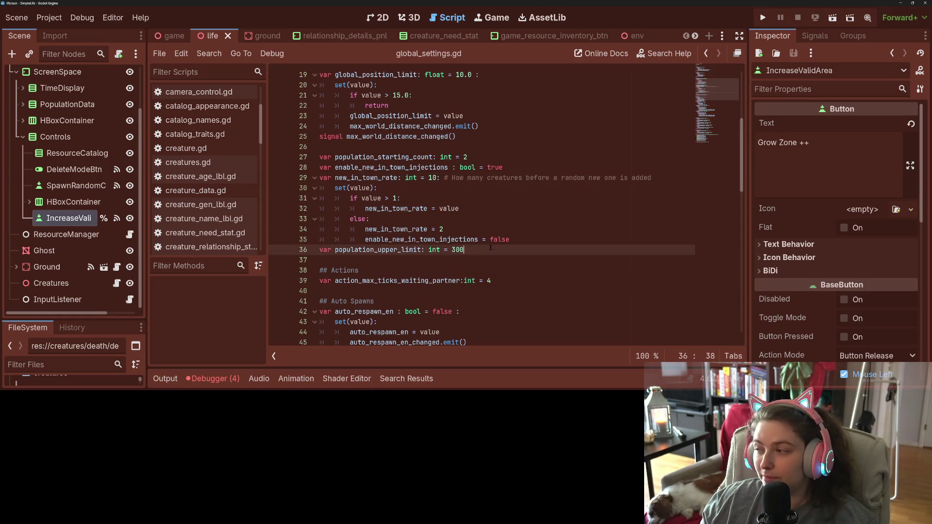
pyautogui.scroll(1, 490, 248)
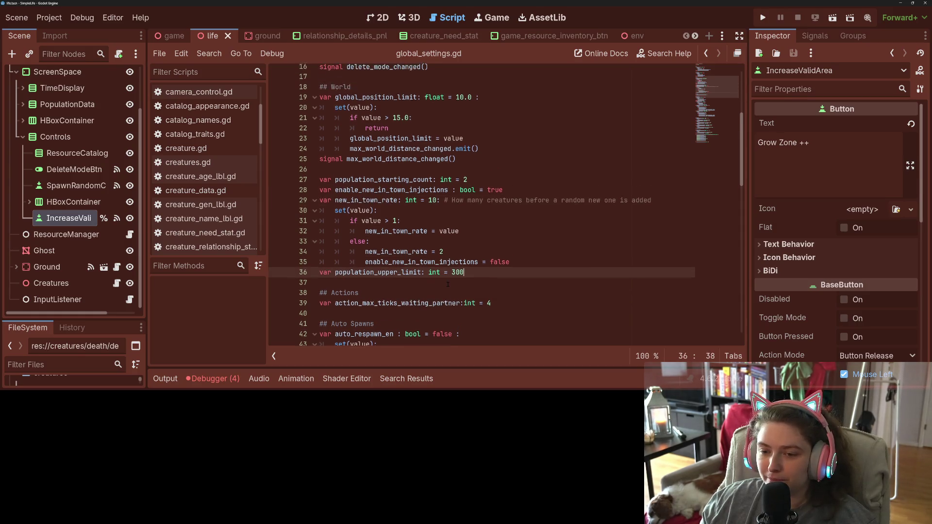
pyautogui.doubleClick(407, 281)
pyautogui.scroll(3, 407, 281)
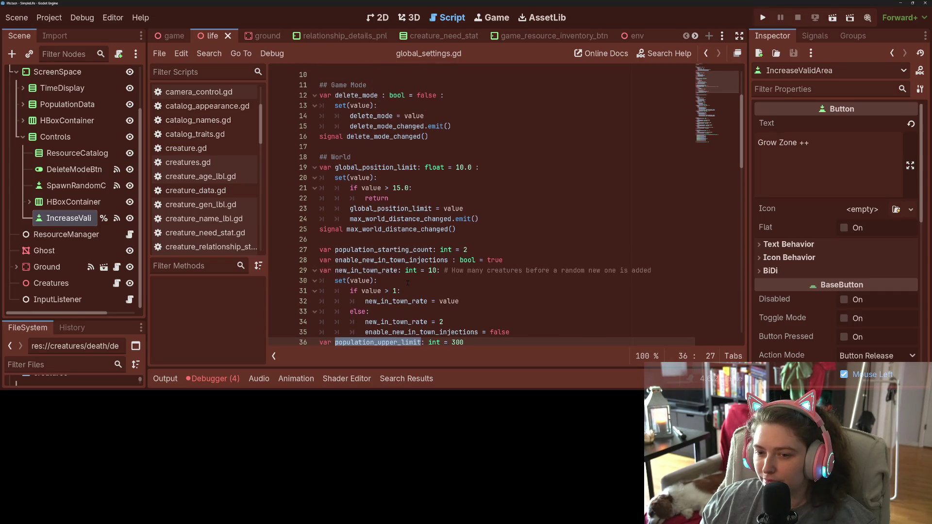
pyautogui.doubleClick(407, 281)
pyautogui.scroll(-4, 406, 282)
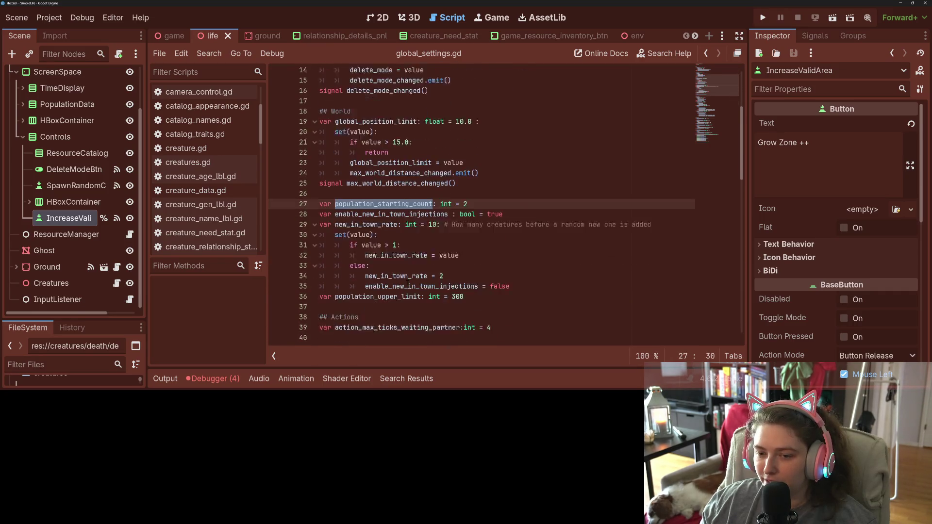
pyautogui.click(403, 265)
pyautogui.click(409, 260)
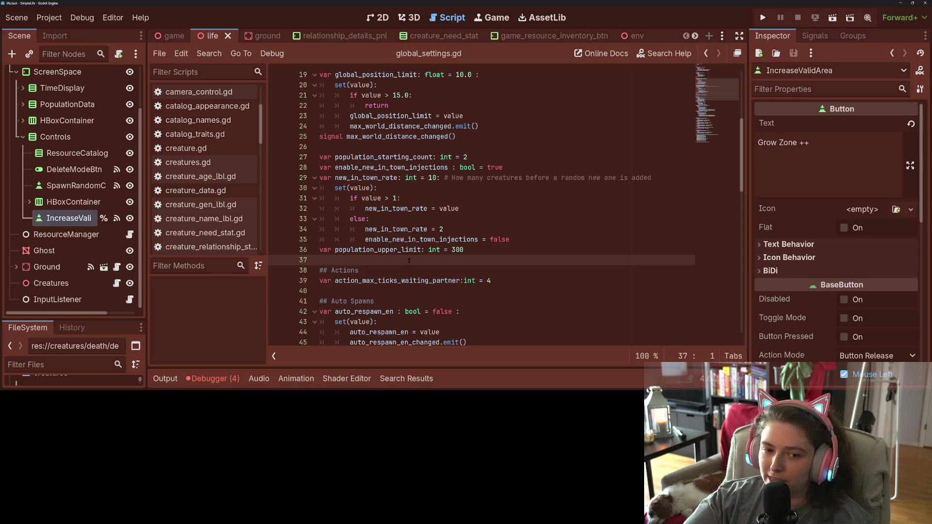
# Step: Turn off Access as Unique Name on IncreaseValidArea, save, and check the auto_respawn_en declaration
pyautogui.click(103, 218)
pyautogui.hotkey('ctrl', 's')
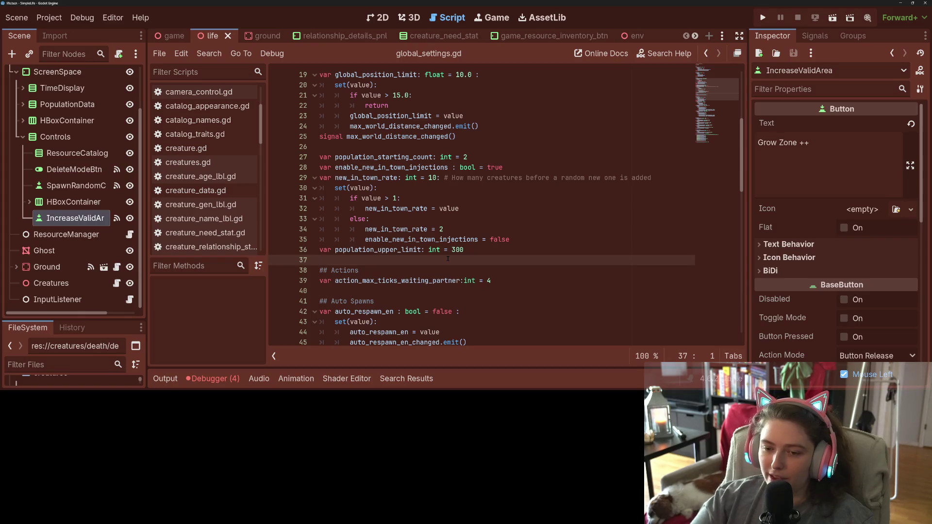
pyautogui.scroll(-3, 423, 287)
pyautogui.doubleClick(360, 219)
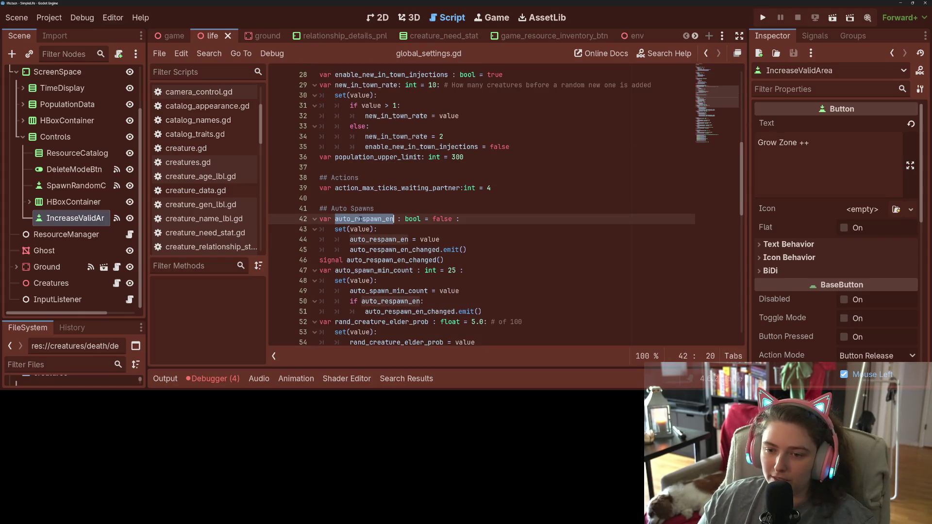
pyautogui.click(407, 211)
# Step: Declare 'var auto_world_expand : bool = false' under the ## Auto Spawns heading
pyautogui.moveTo(413, 218)
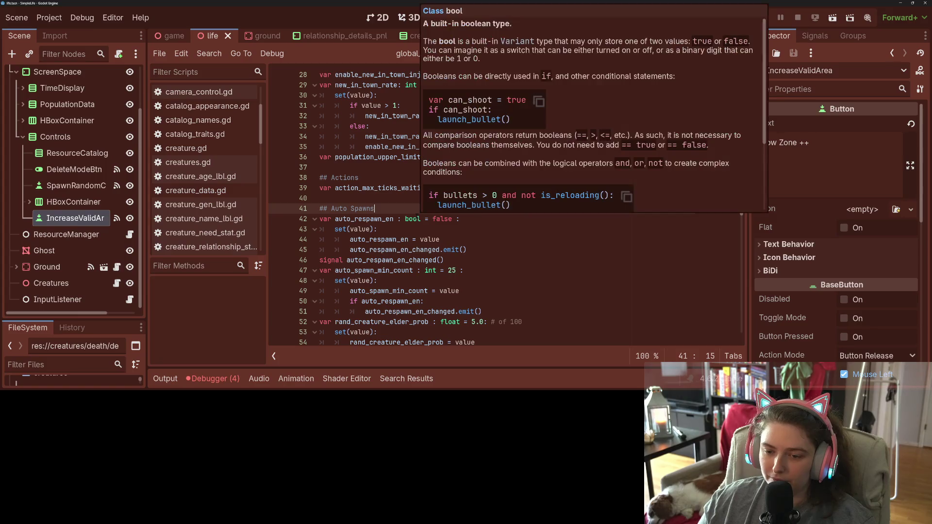
pyautogui.press('Return')
pyautogui.write('var auto')
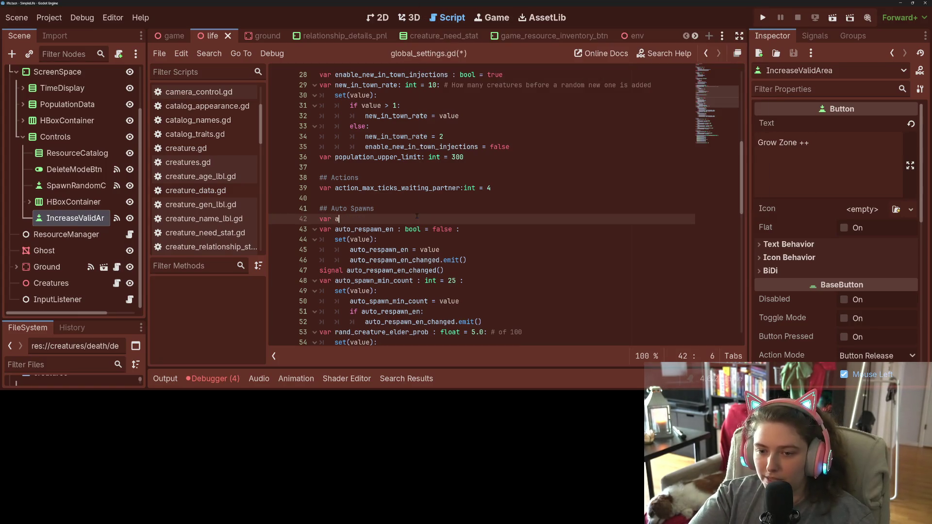
pyautogui.write('_expand')
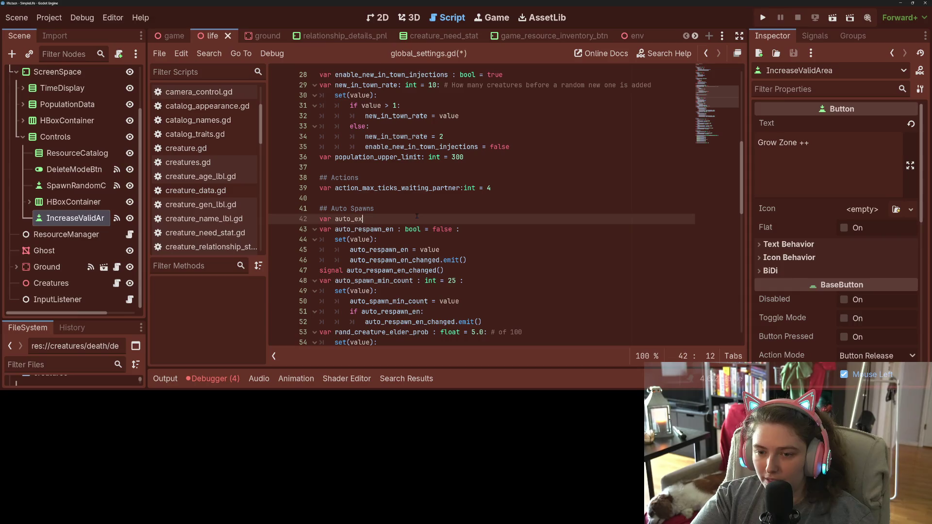
pyautogui.press('BackSpace')
pyautogui.press('BackSpace')
pyautogui.press('BackSpace')
pyautogui.press('BackSpace')
pyautogui.press('BackSpace')
pyautogui.write('world_')
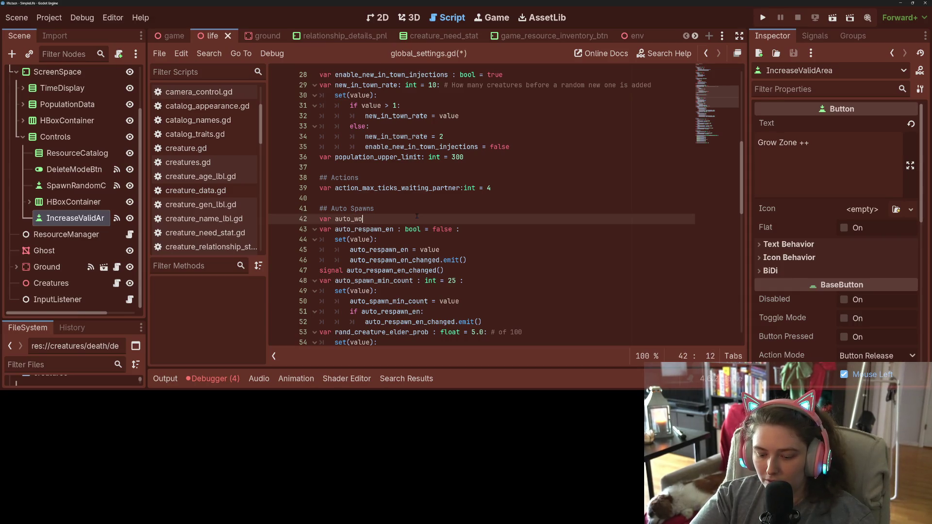
pyautogui.write('expand : ')
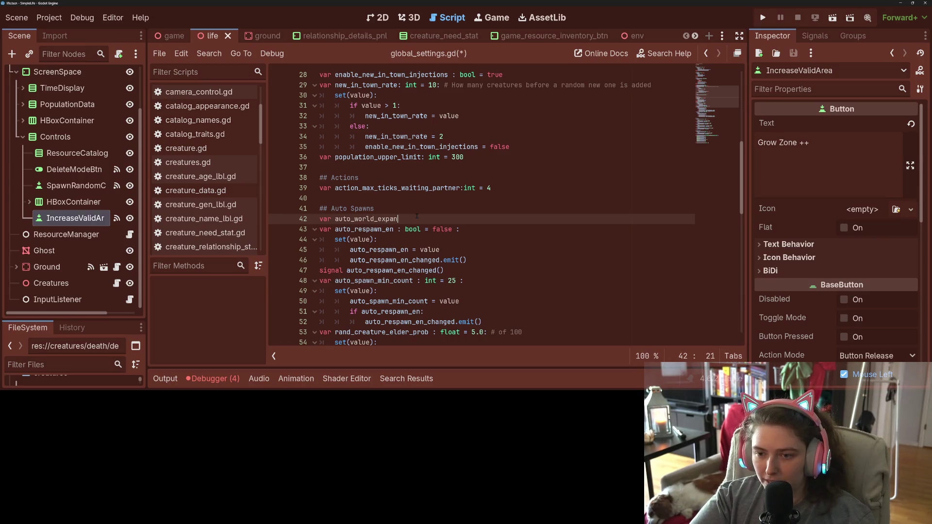
pyautogui.write('bool = false')
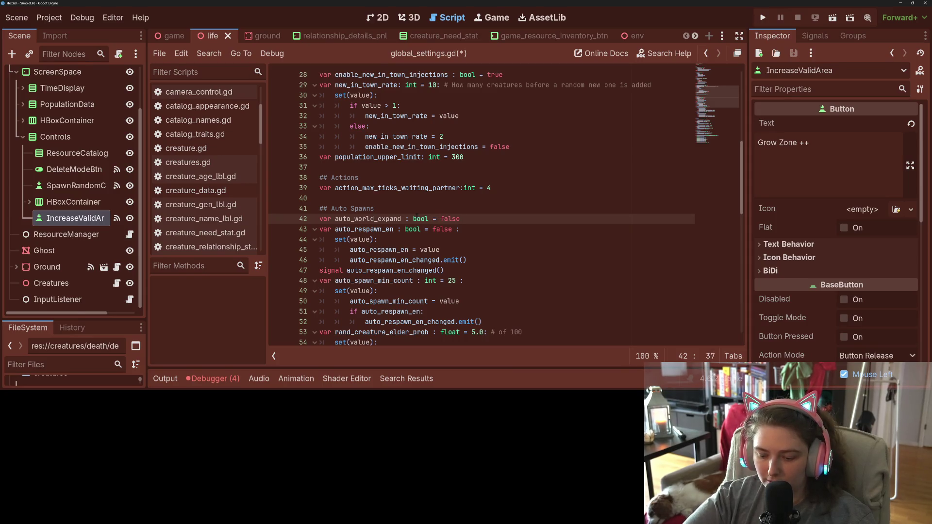
# Step: Add 'auto_world_expand = value' inside the auto_respawn_en setter and save the script
pyautogui.doubleClick(386, 218)
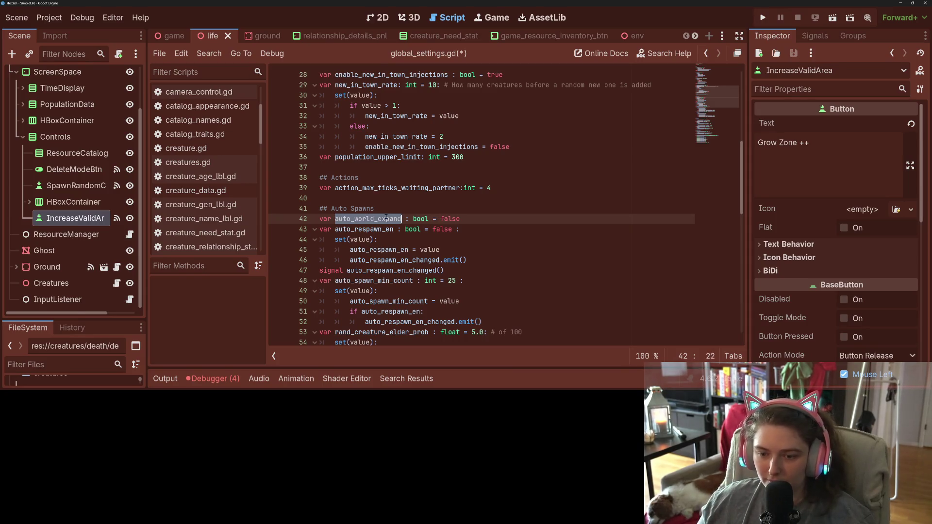
pyautogui.hotkey('ctrl', 'c')
pyautogui.click(461, 250)
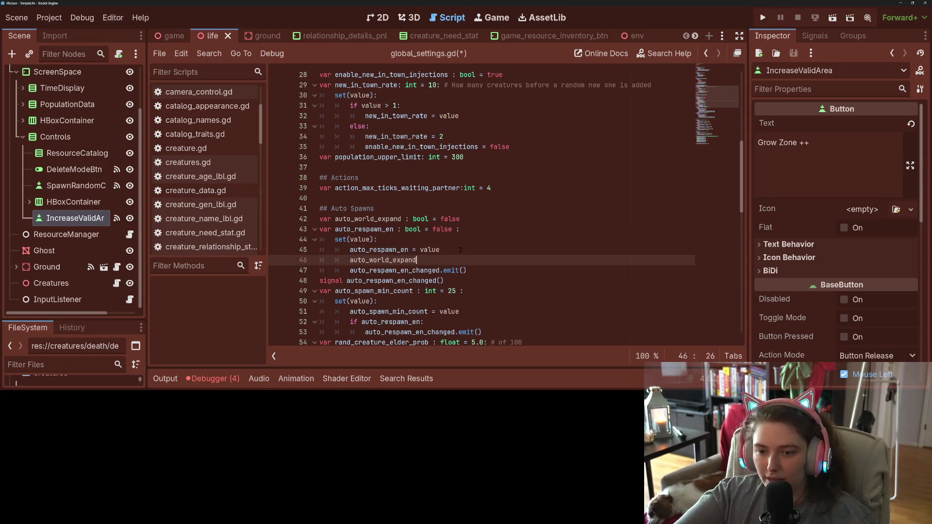
pyautogui.press('Return')
pyautogui.hotkey('ctrl', 'v')
pyautogui.write('= value')
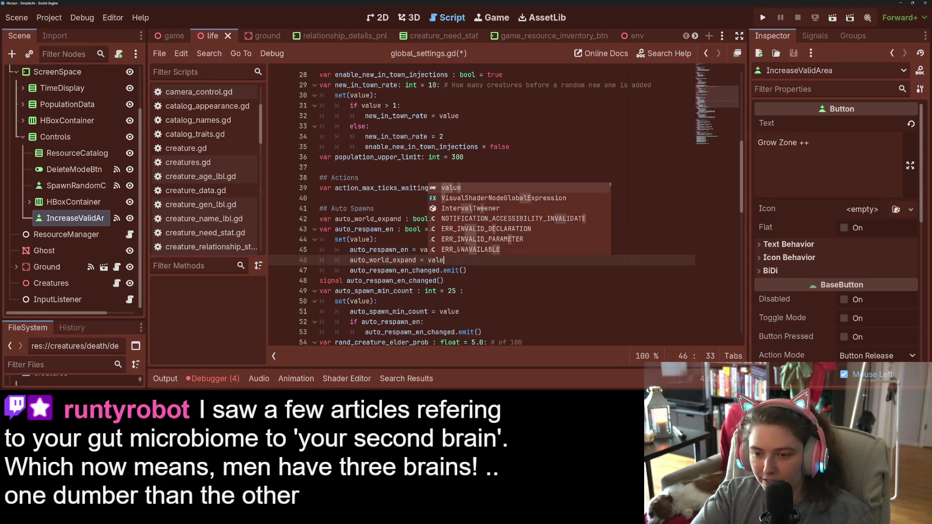
pyautogui.hotkey('ctrl', 's')
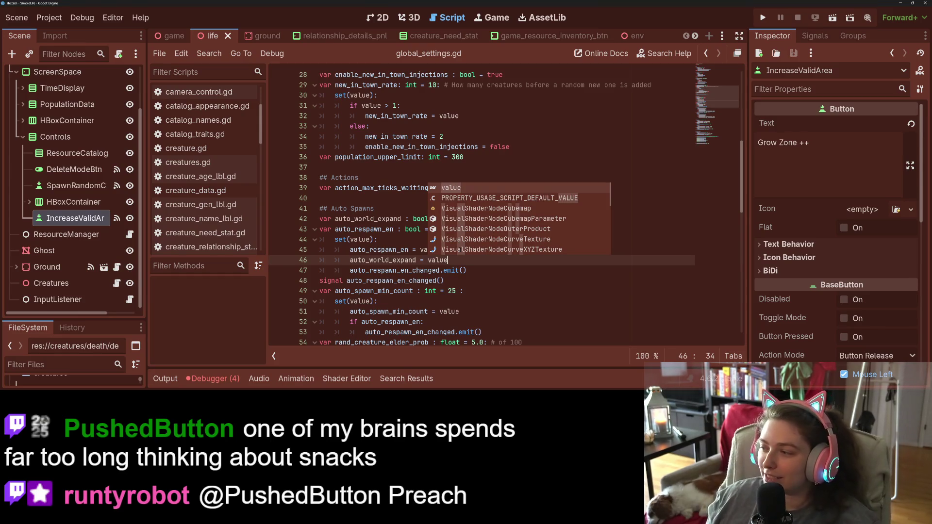
# Step: Dismiss the autocomplete suggestions after finishing the auto_world_expand = value line
pyautogui.press('Escape')
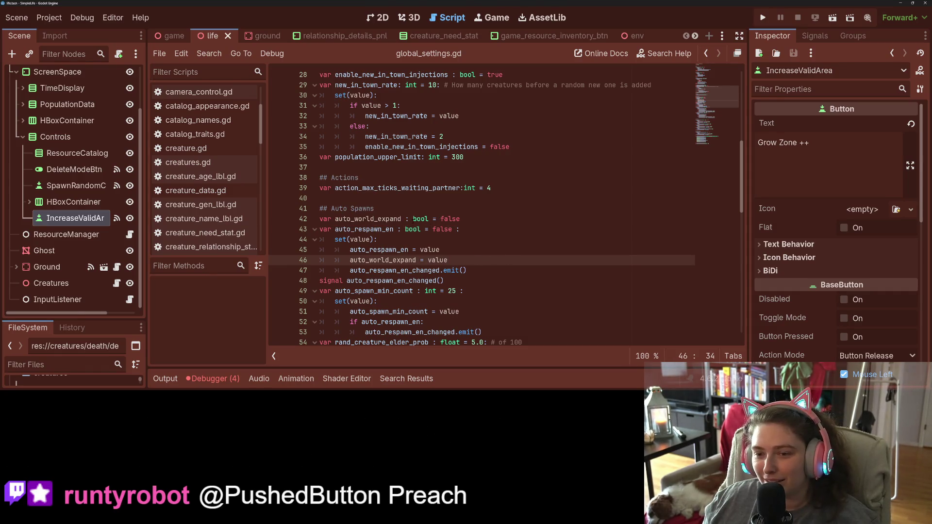
pyautogui.click(406, 219)
pyautogui.press('Left')
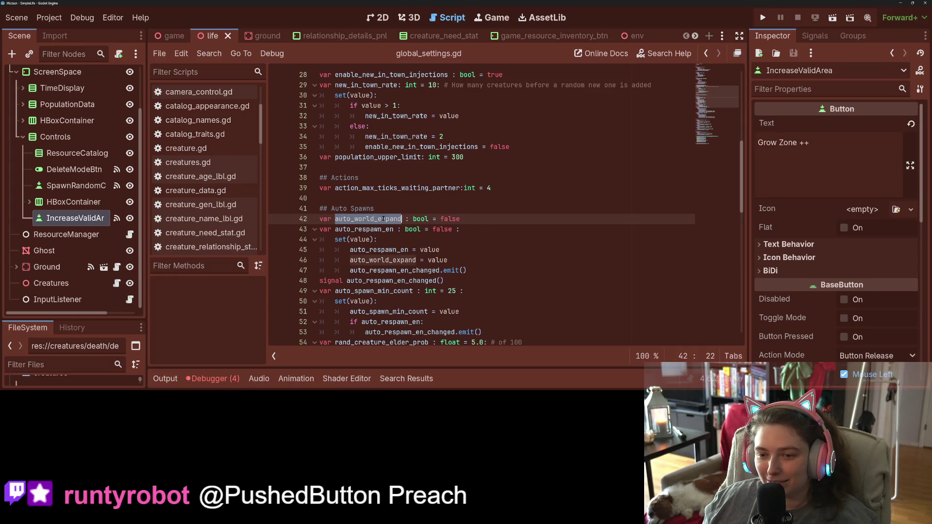
pyautogui.hotkey('ctrl', 's')
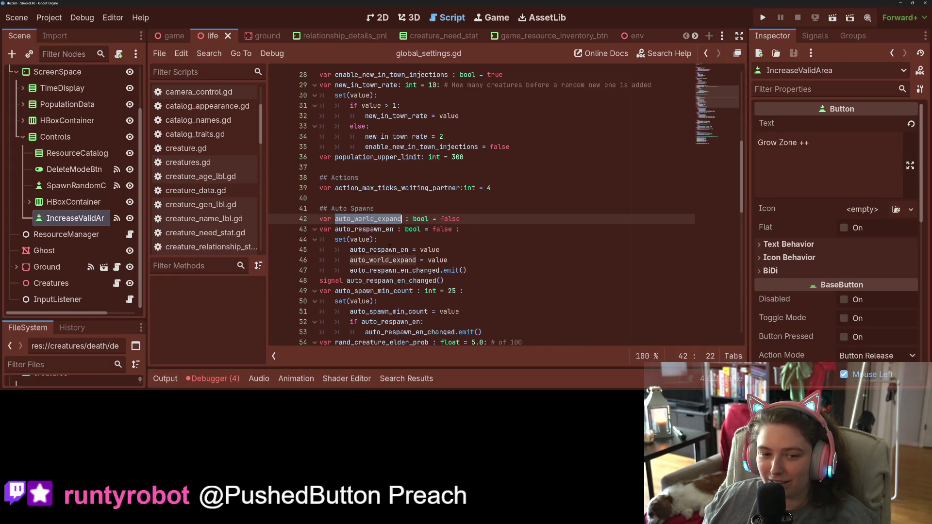
pyautogui.moveTo(389, 248)
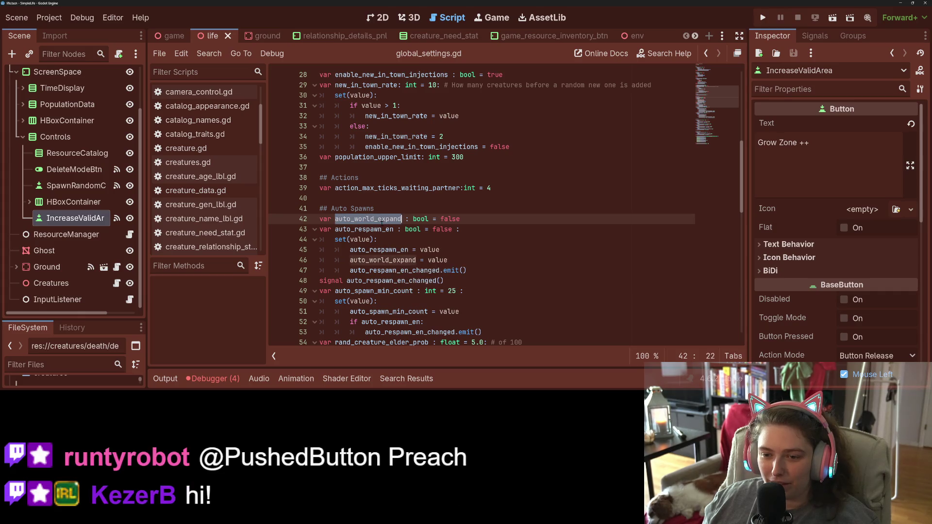
pyautogui.scroll(-2, 481, 209)
pyautogui.scroll(2, 481, 209)
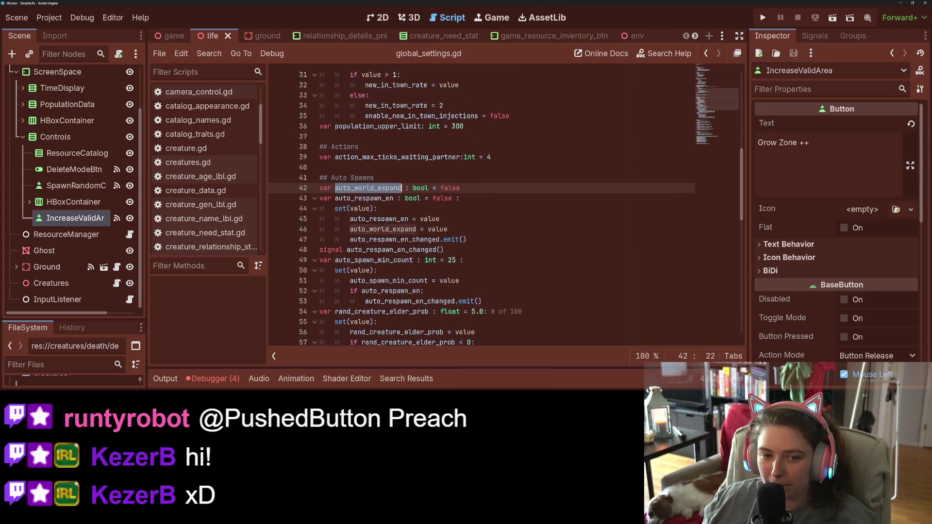
pyautogui.click(451, 230)
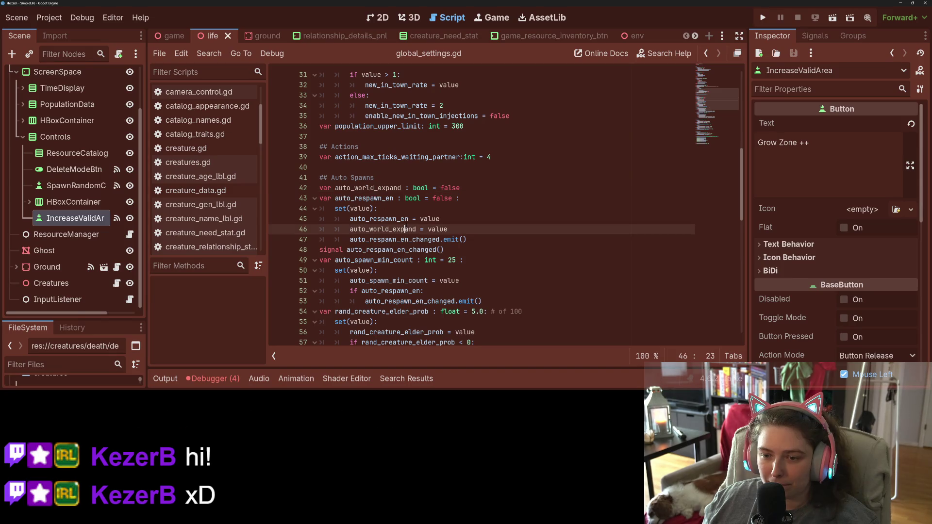
pyautogui.doubleClick(405, 230)
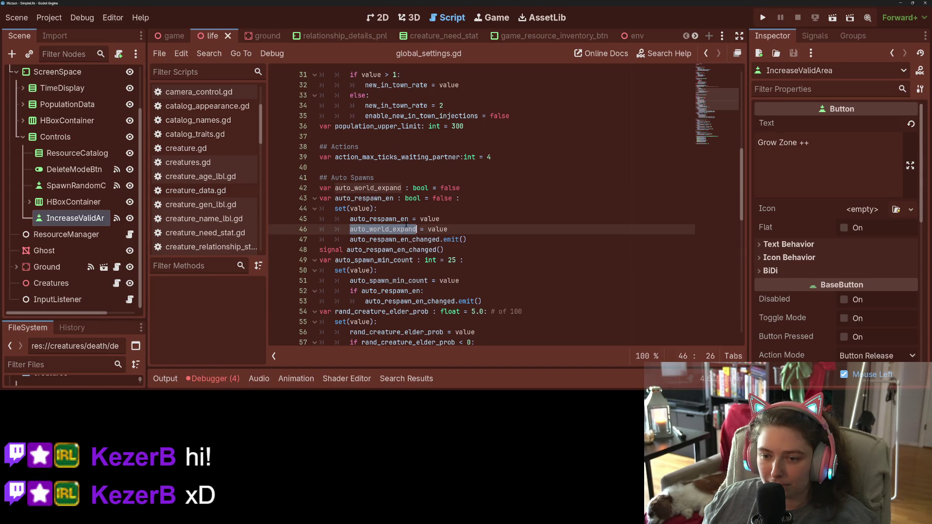
pyautogui.click(484, 230)
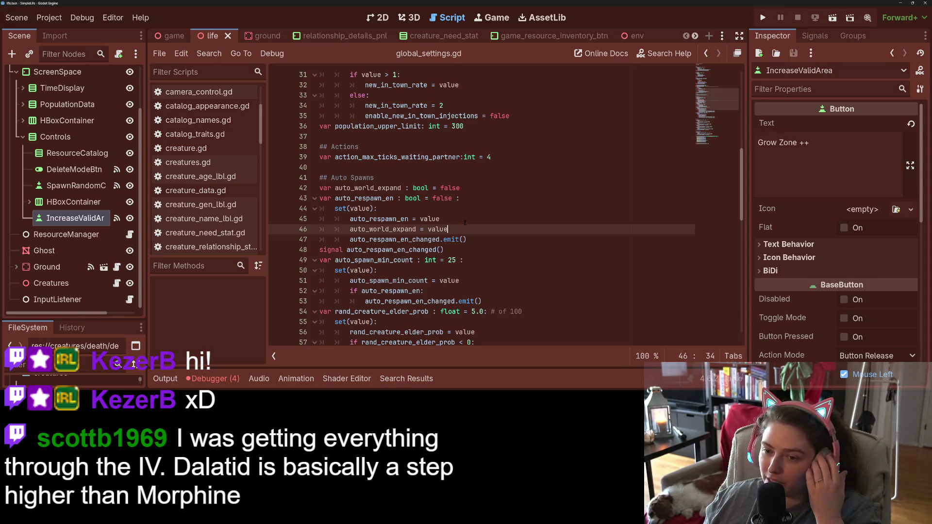
pyautogui.click(467, 198)
pyautogui.click(469, 187)
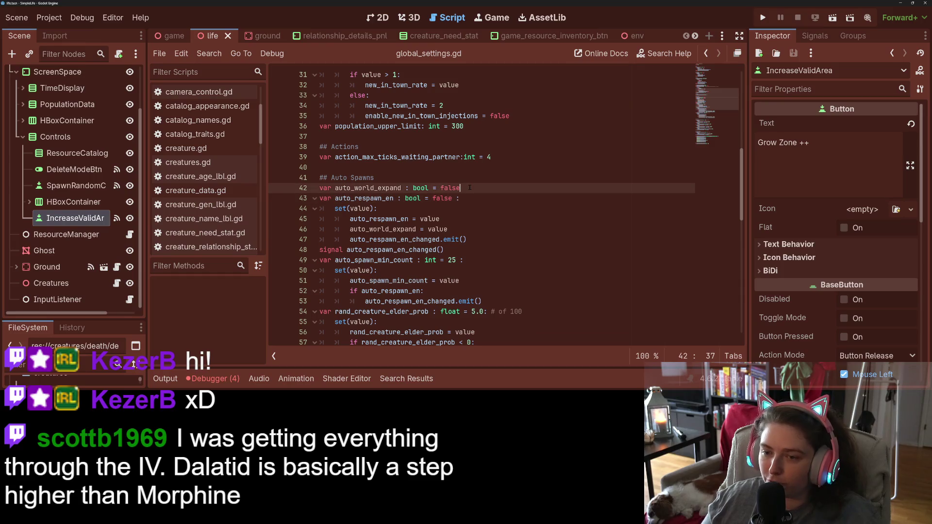
# Step: Add signal auto_world_expand_changed() and a set(value) block assigning auto_world_expand = value
pyautogui.press('Return')
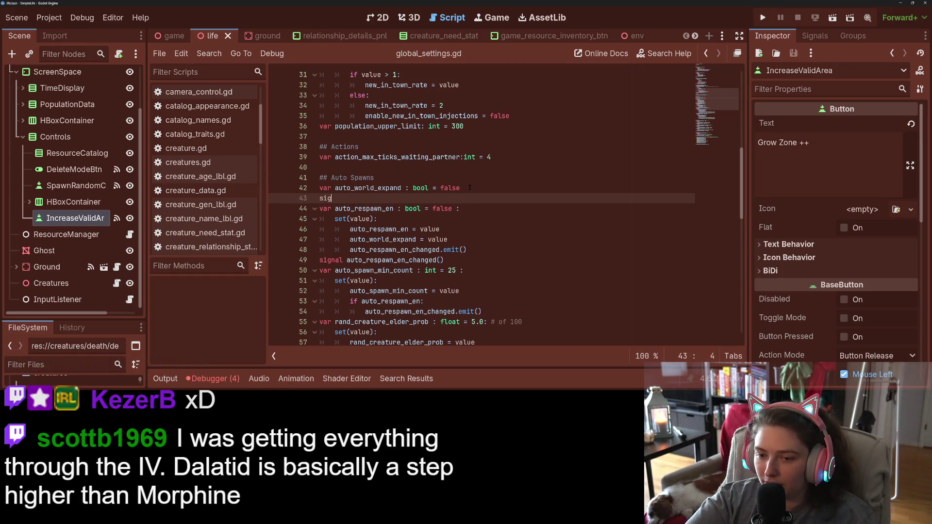
pyautogui.write('signal auto_world_expand_changed')
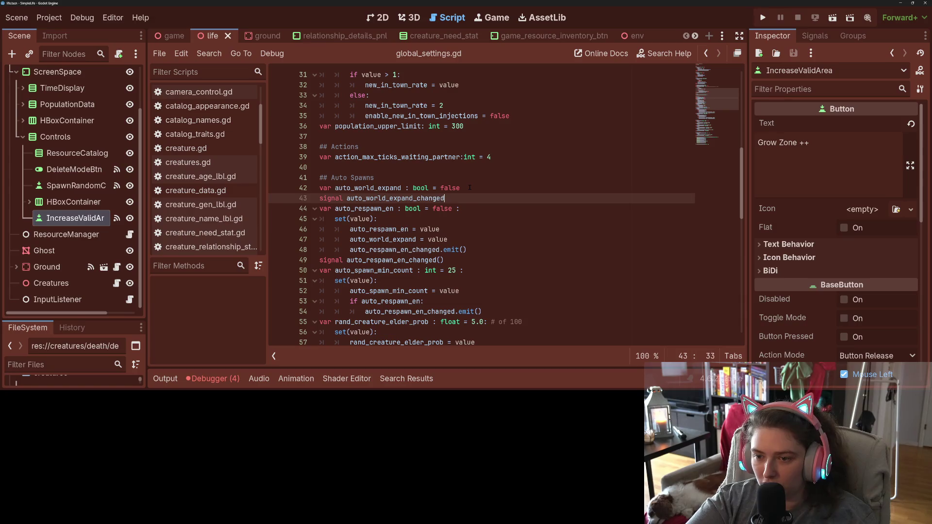
pyautogui.write('()')
pyautogui.click(469, 187)
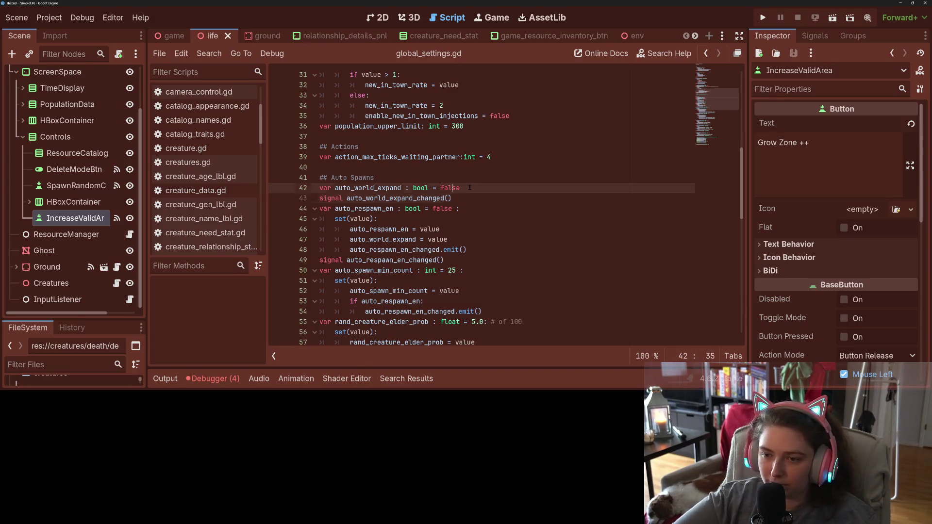
pyautogui.write(':')
pyautogui.press('Return')
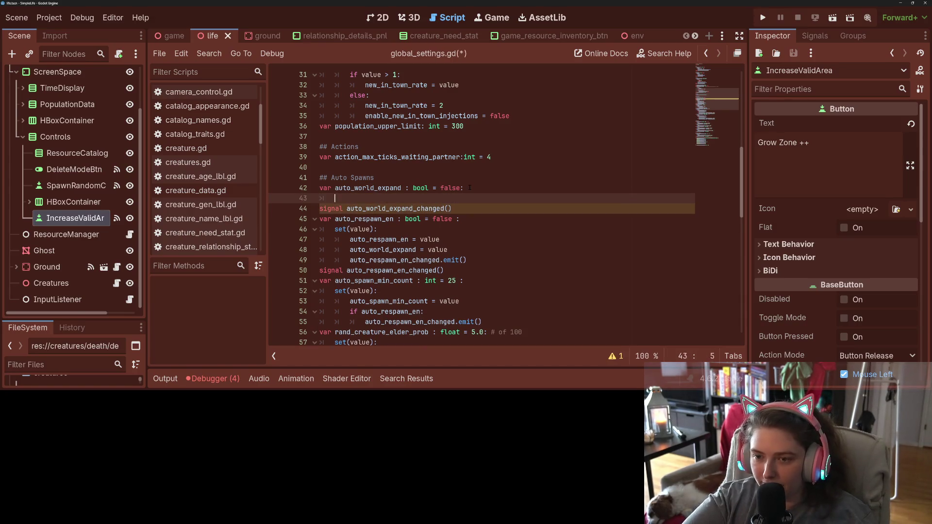
pyautogui.write('set(v')
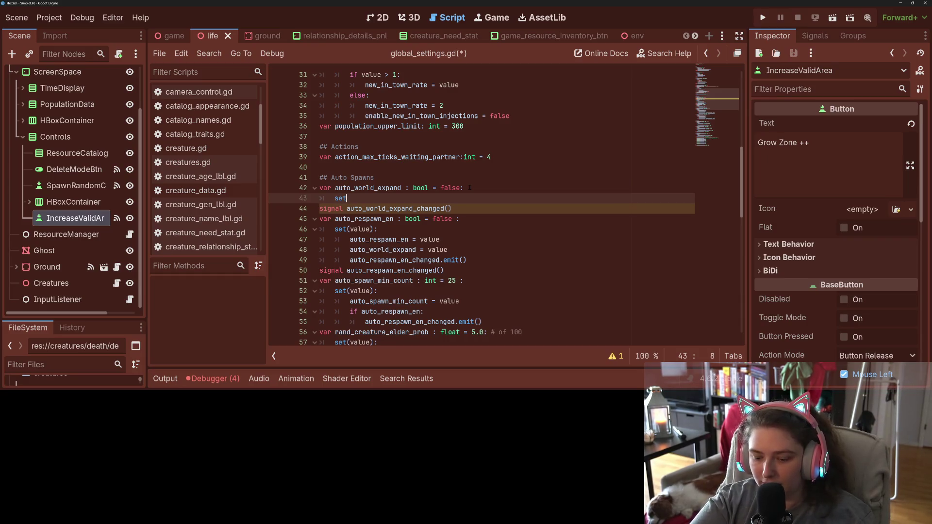
pyautogui.write('alue):')
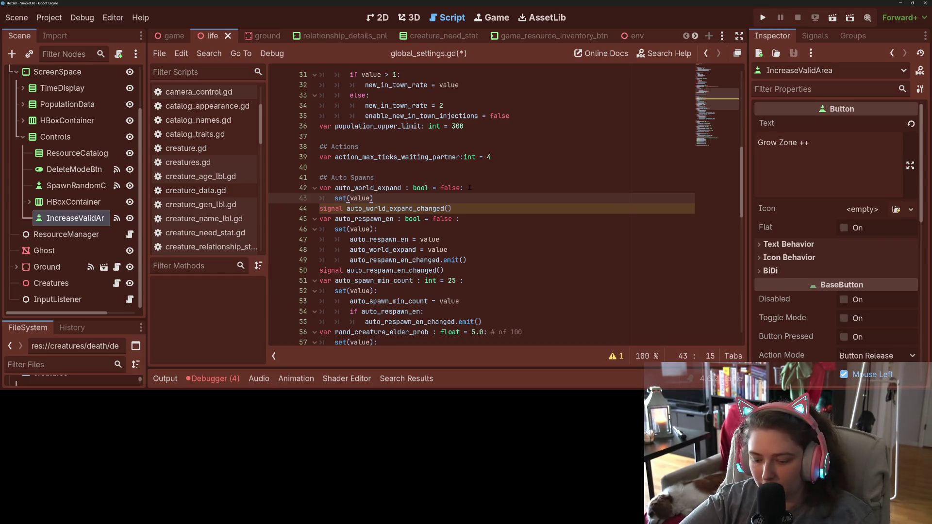
pyautogui.press('Return')
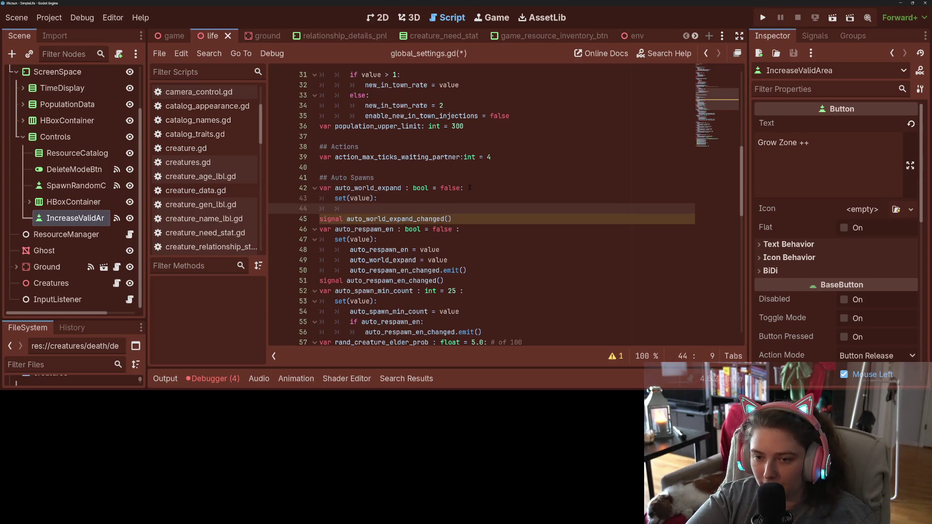
pyautogui.write('auto_wo')
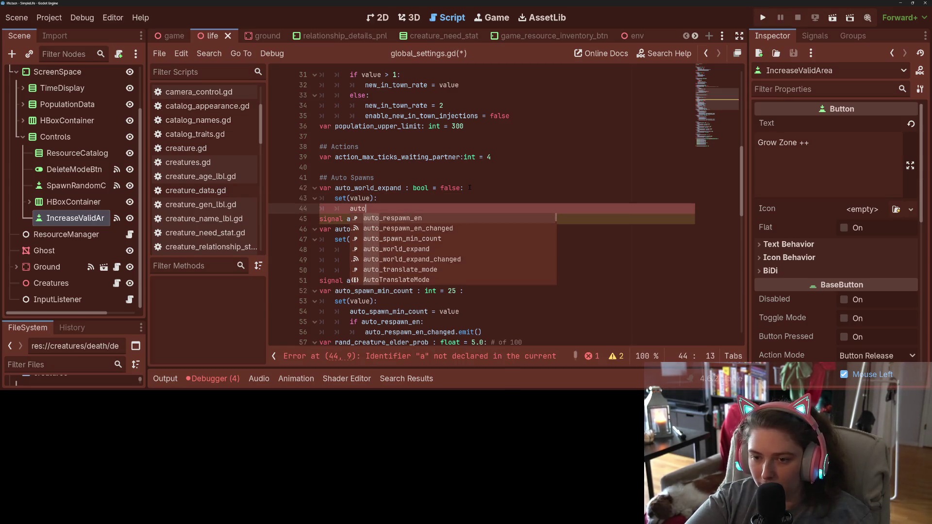
pyautogui.press('Return')
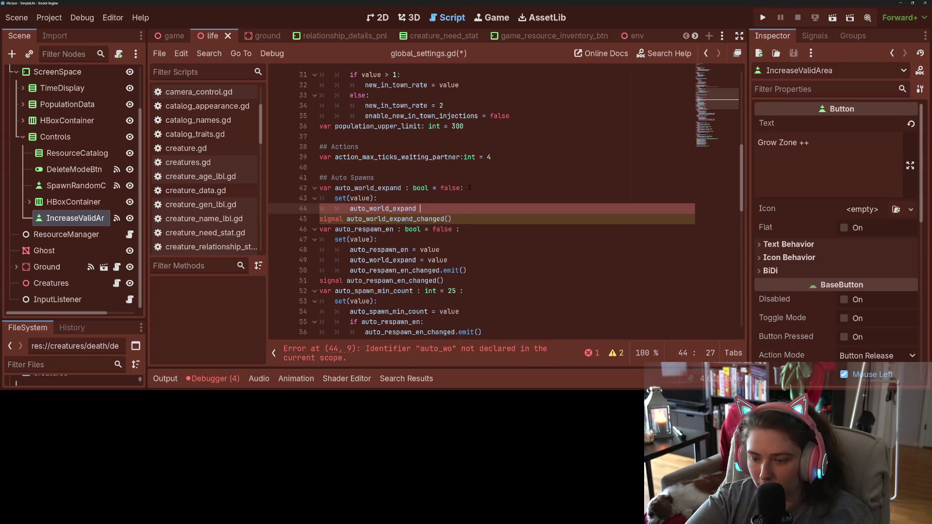
pyautogui.write('= value')
pyautogui.press('Escape')
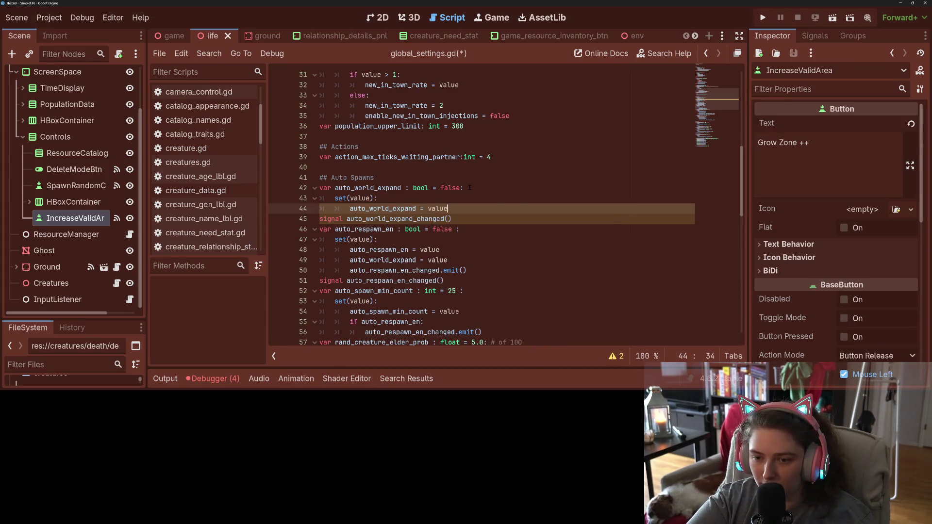
# Step: Emit auto_world_expand_changed in the setter, delete the old assignment from auto_respawn_en's setter, and save
pyautogui.press('Return')
pyautogui.write('auto_')
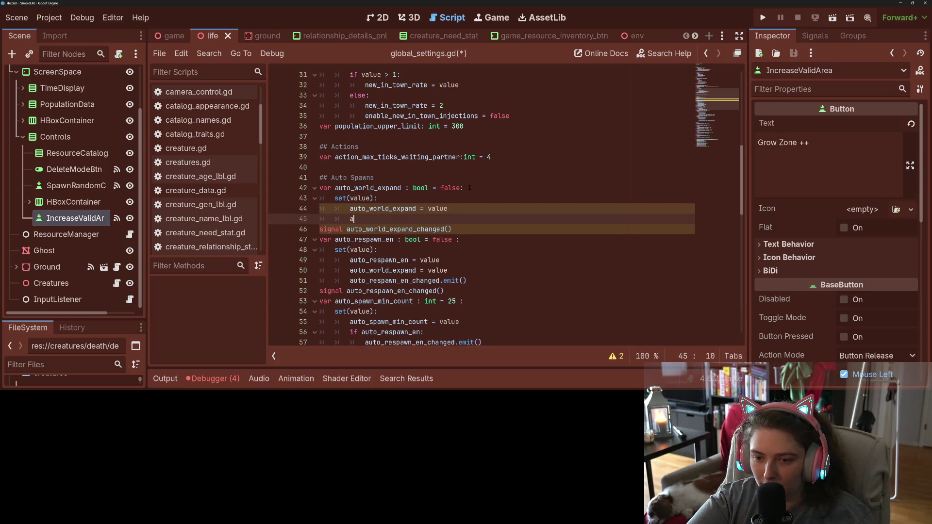
pyautogui.write('world')
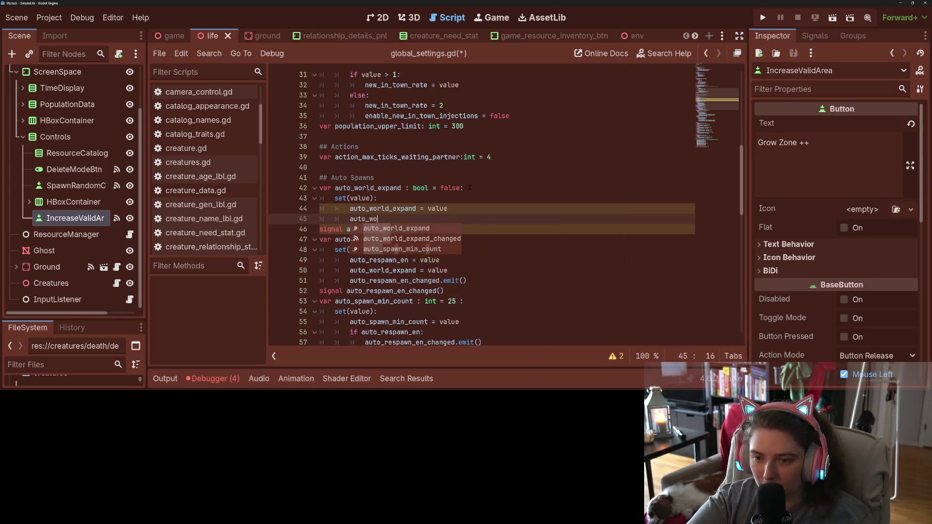
pyautogui.press('Return')
pyautogui.write('_changed.emit')
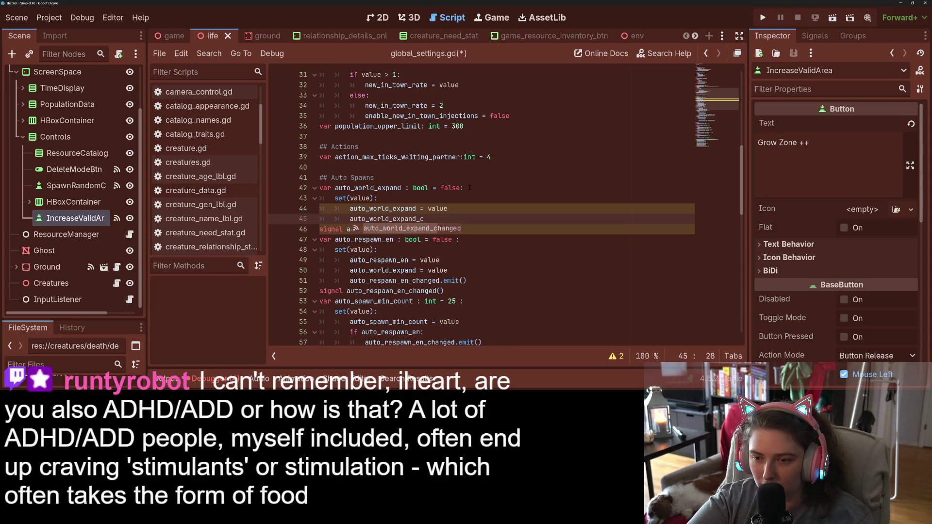
pyautogui.write('()')
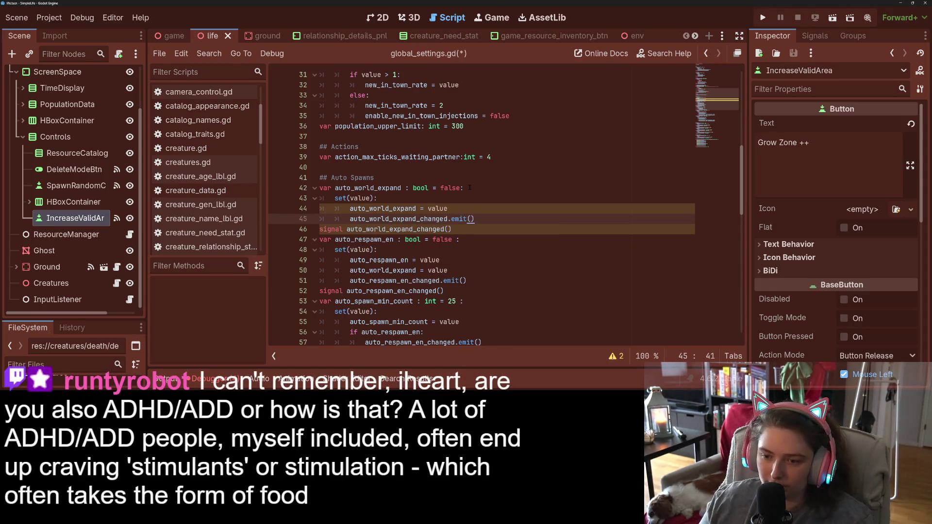
pyautogui.moveTo(454, 267); pyautogui.dragTo(314, 272)
pyautogui.press('BackSpace')
pyautogui.press('BackSpace')
pyautogui.hotkey('ctrl', 's')
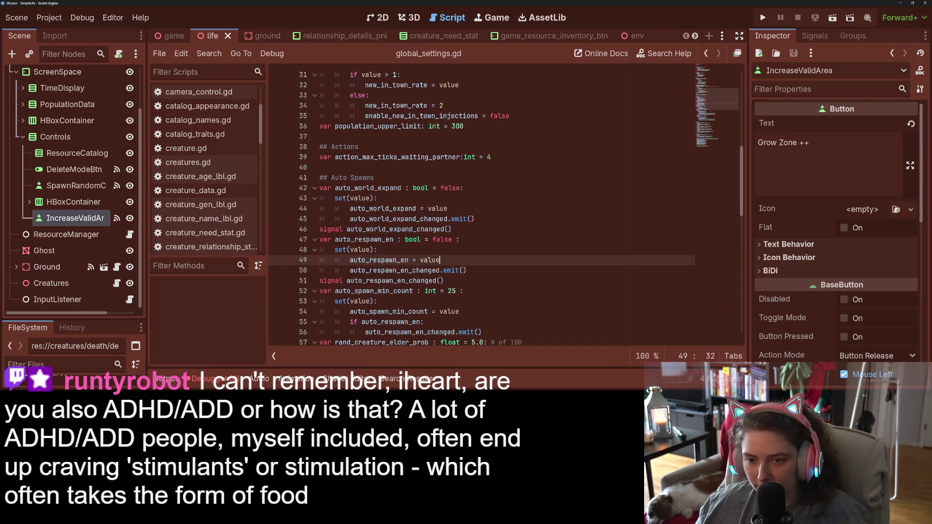
pyautogui.click(416, 271)
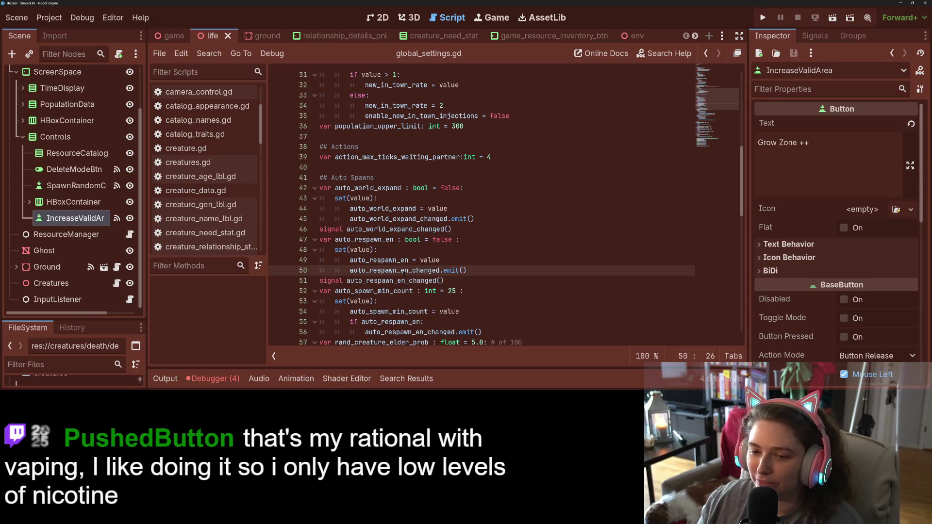
pyautogui.click(497, 263)
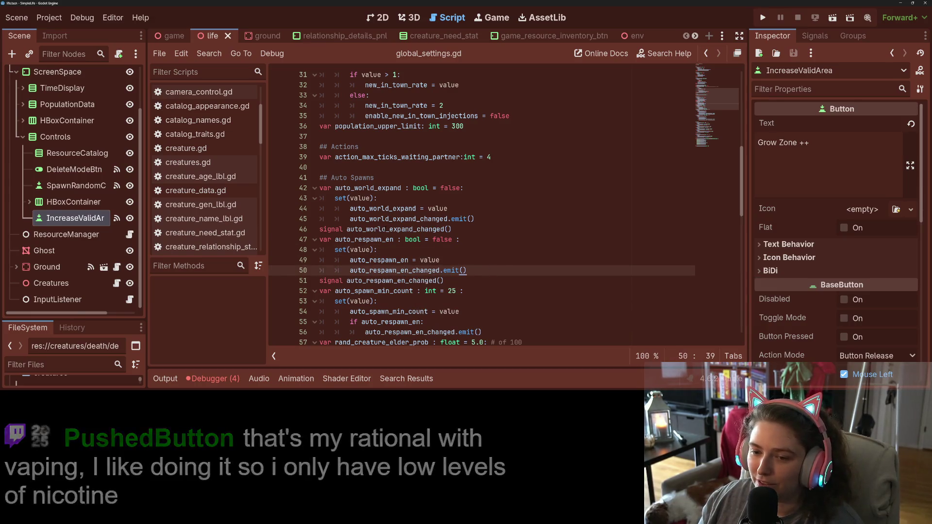
pyautogui.click(478, 231)
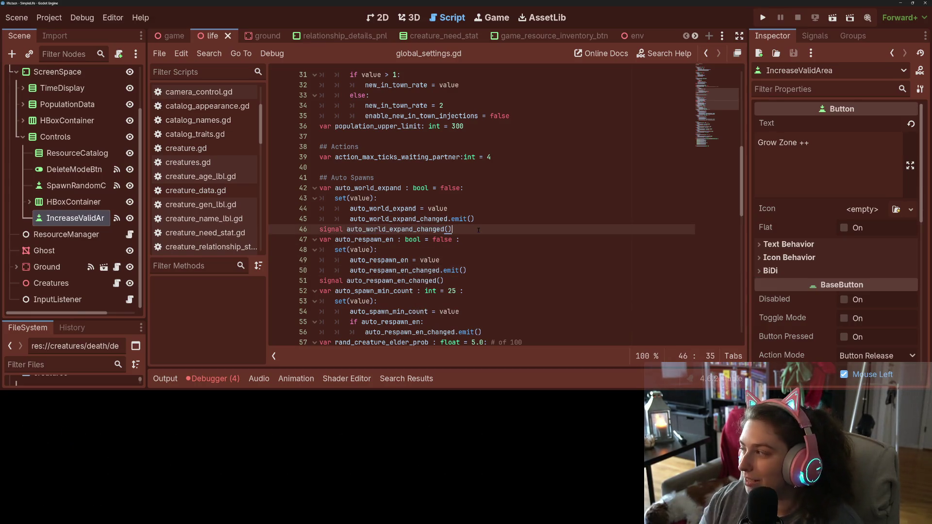
pyautogui.press('Return')
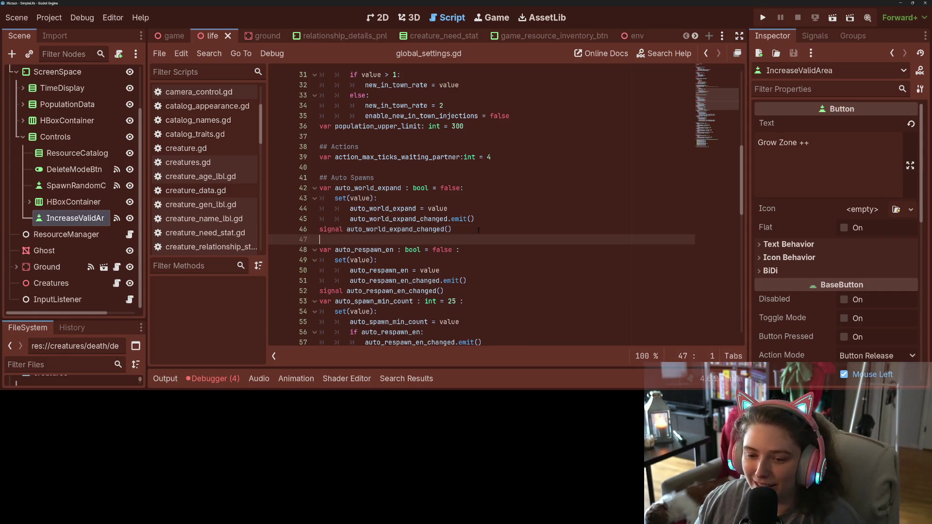
pyautogui.scroll(-3, 476, 243)
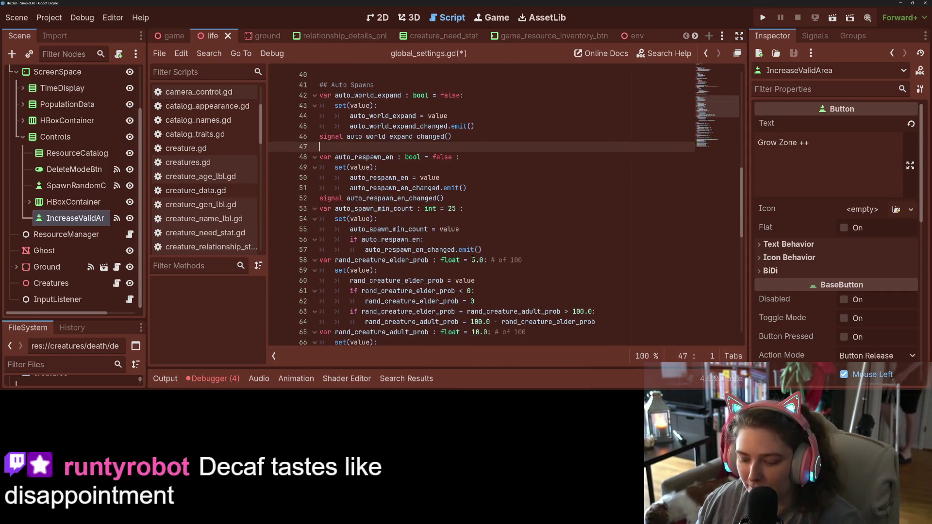
pyautogui.press('BackSpace')
pyautogui.hotkey('ctrl', 's')
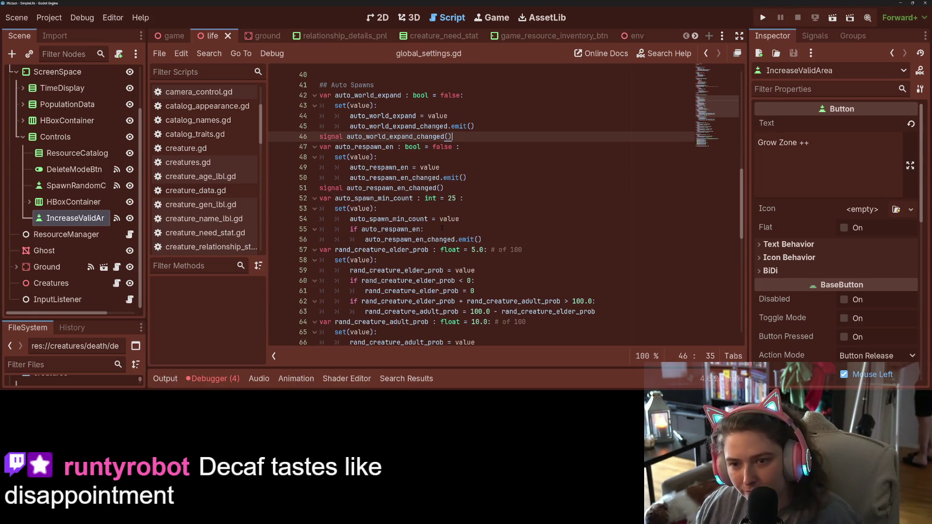
pyautogui.doubleClick(369, 95)
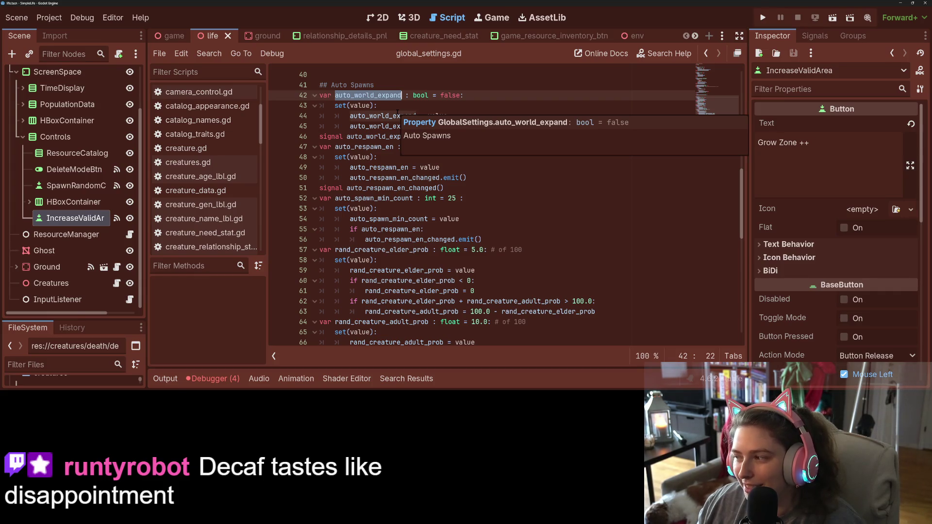
pyautogui.scroll(3, 505, 209)
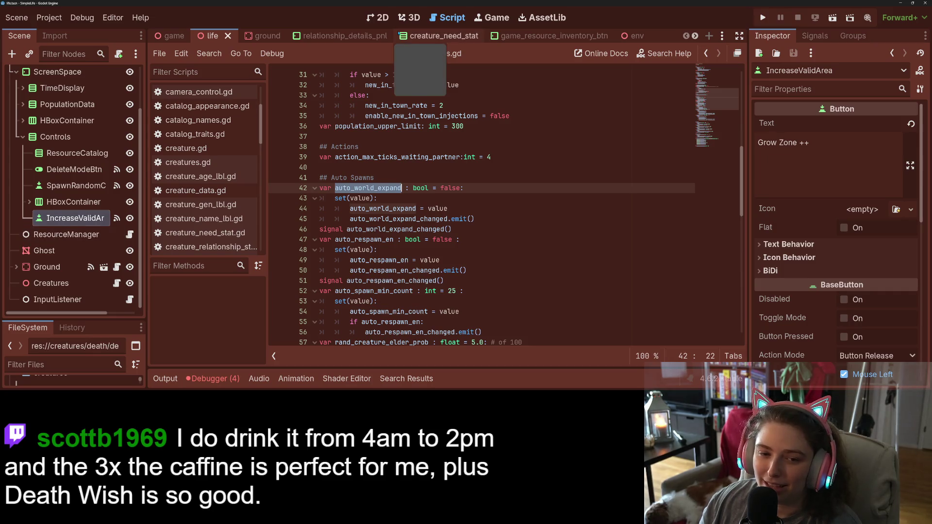
pyautogui.click(378, 18)
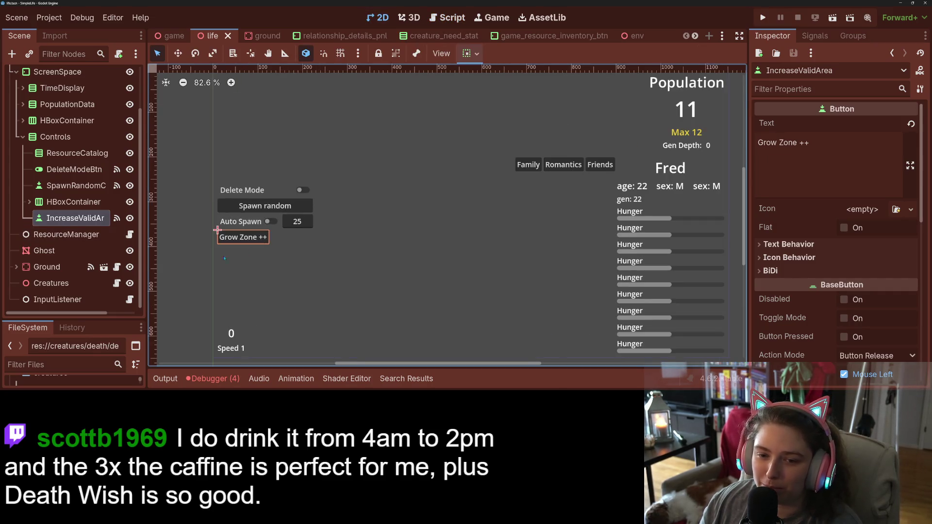
# Step: Duplicate the Auto Spawn button, place the copy before it, and rename it AutoWorldGrowBtn
pyautogui.click(217, 214)
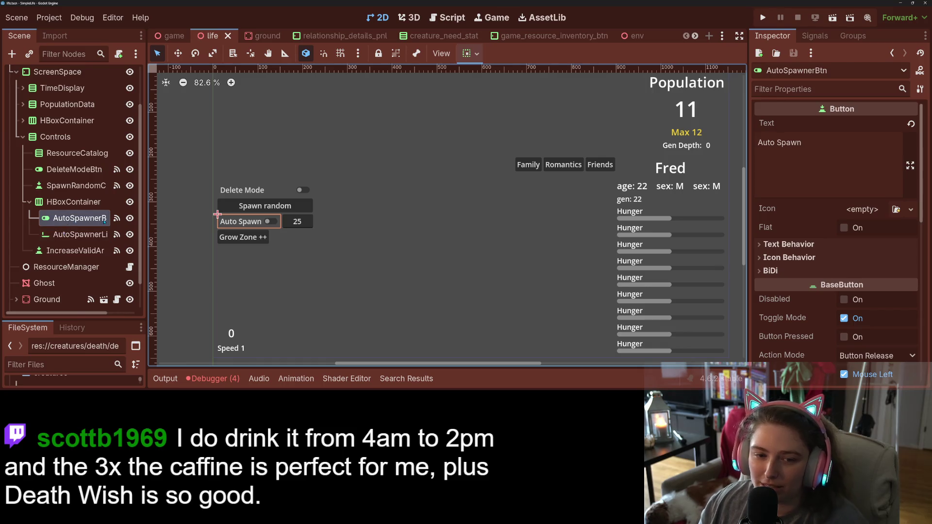
pyautogui.hotkey('ctrl', 'd')
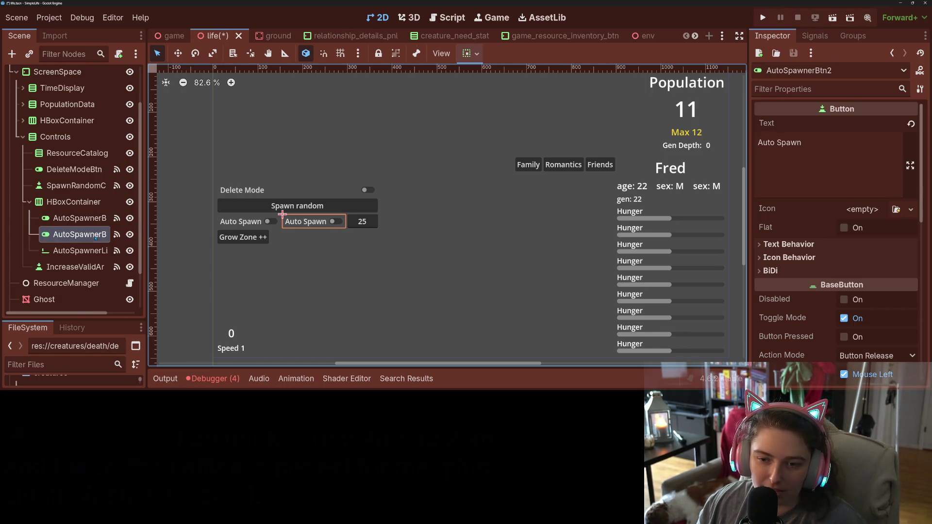
pyautogui.moveTo(88, 238); pyautogui.dragTo(89, 212)
pyautogui.doubleClick(89, 214)
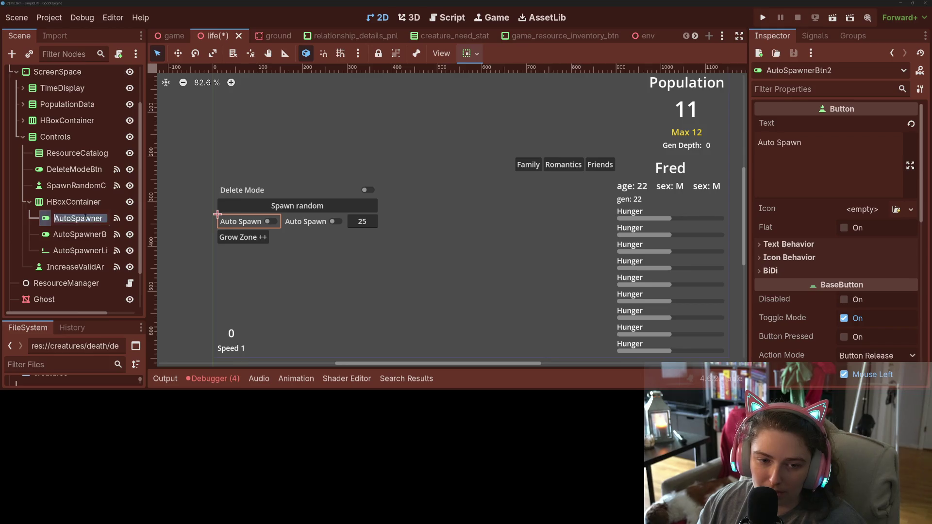
pyautogui.hotkey('ctrl', 'a')
pyautogui.write('Auto')
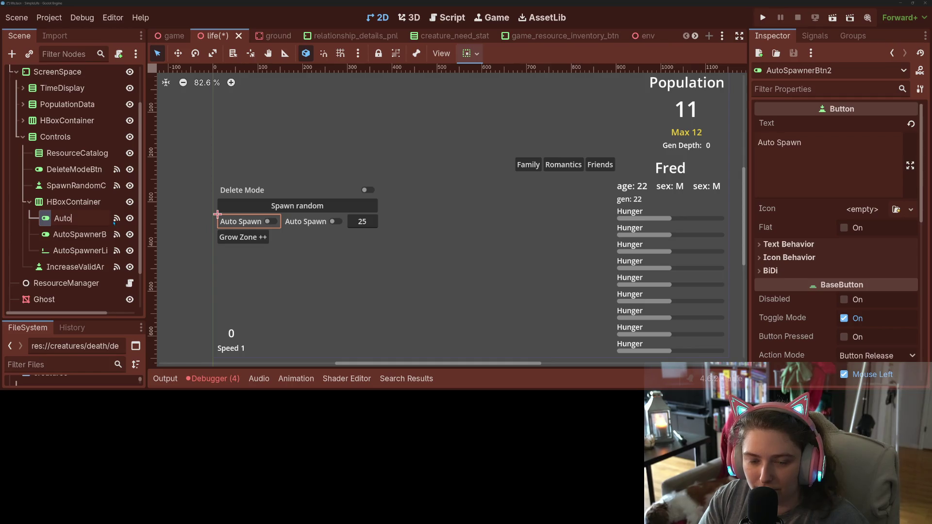
pyautogui.write('WorldGr')
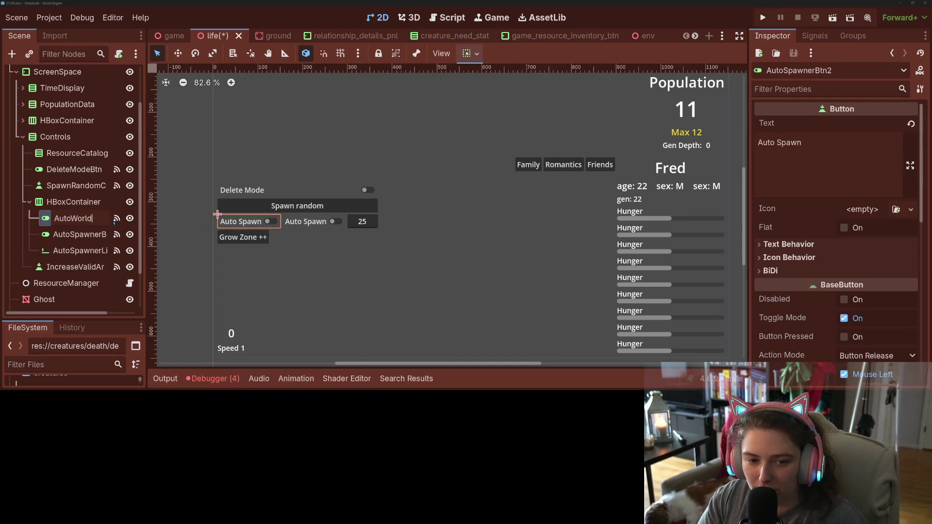
pyautogui.write('owBtn')
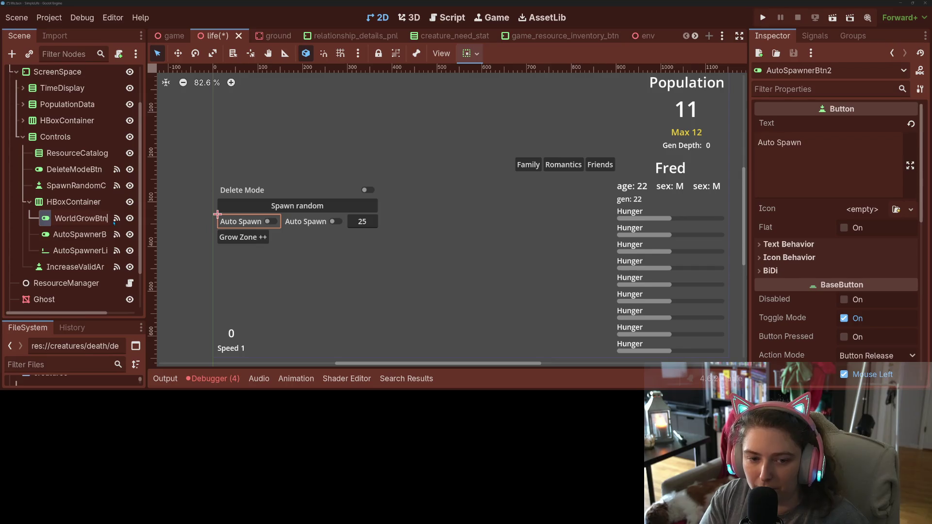
pyautogui.press('Return')
# Step: Change the button's Text property to 'Auto Growth'
pyautogui.doubleClick(824, 167)
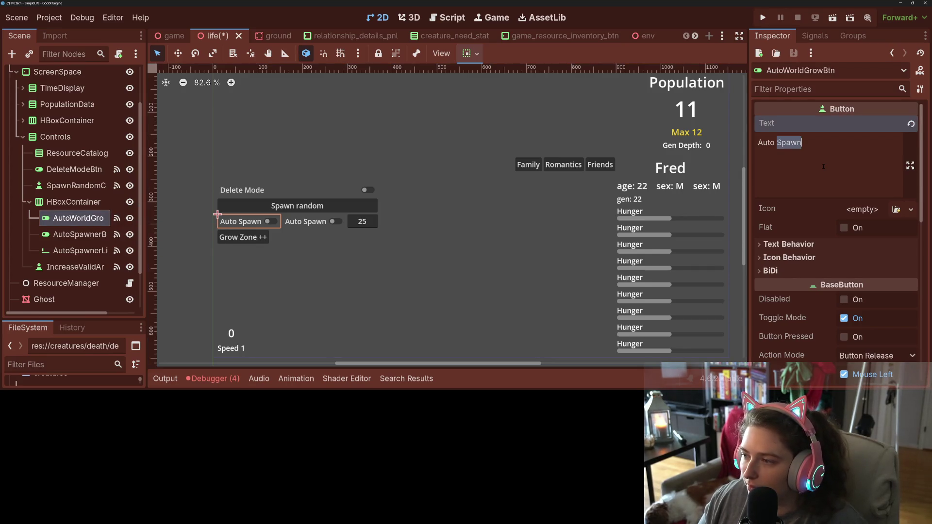
pyautogui.write('World')
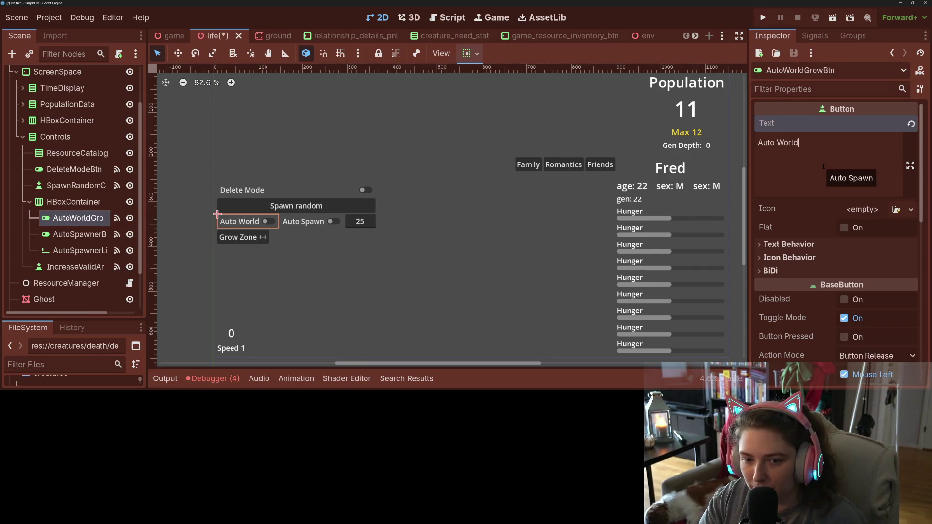
pyautogui.press('BackSpace')
pyautogui.press('BackSpace')
pyautogui.press('BackSpace')
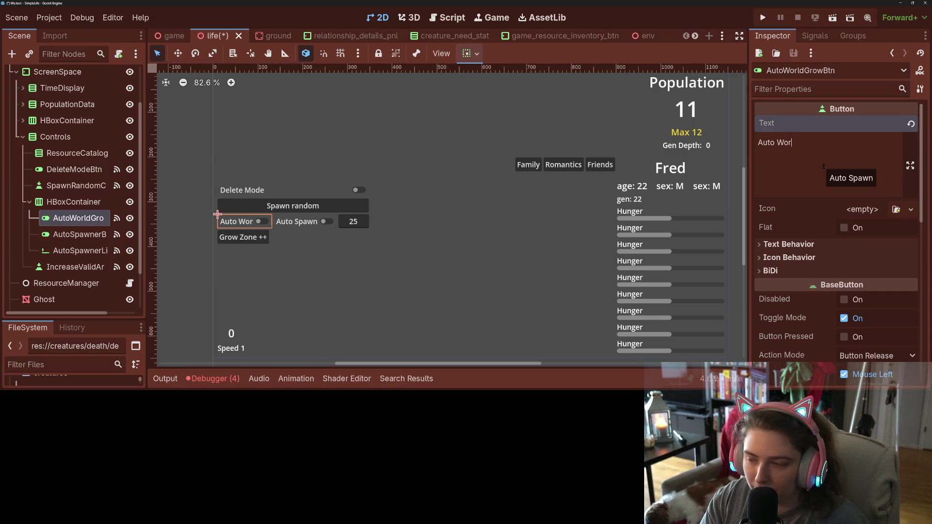
pyautogui.press('BackSpace')
pyautogui.write('Growth')
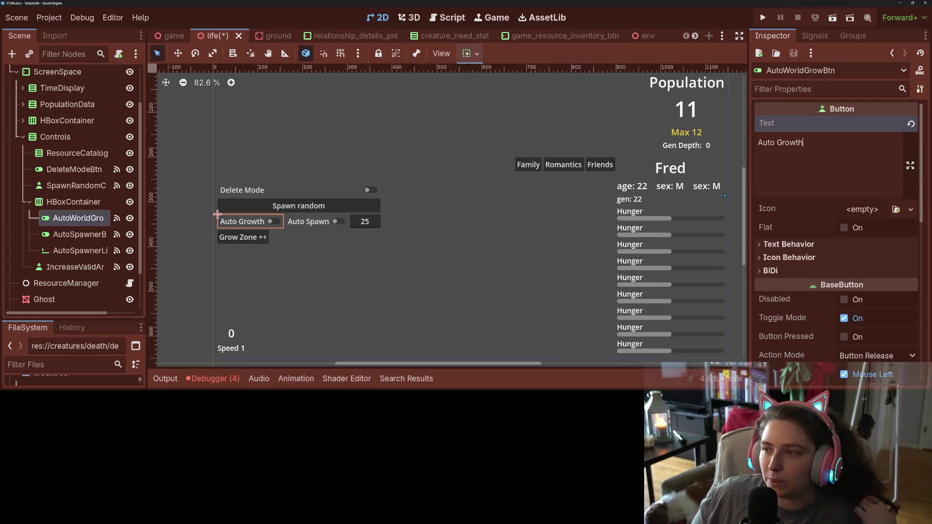
# Step: Disconnect the copied InputListener handler from AutoWorldGrowBtn's signals
pyautogui.click(814, 36)
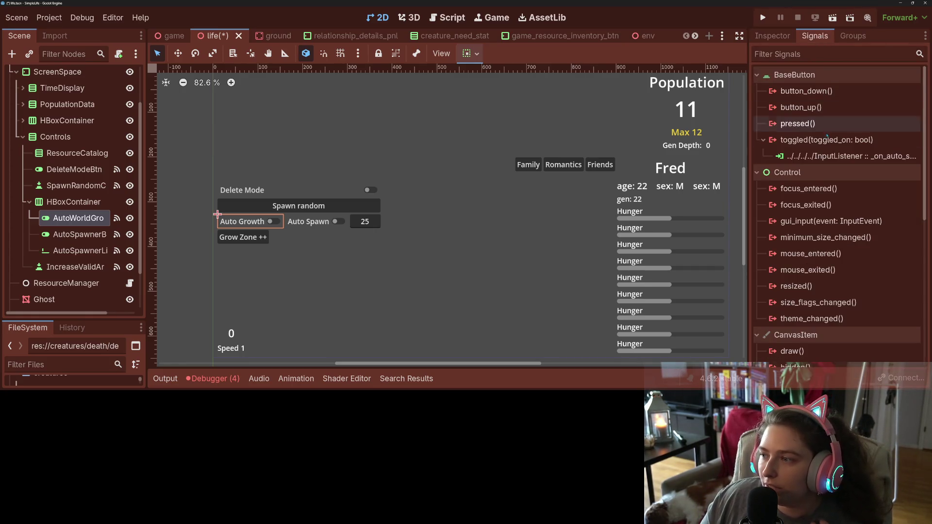
pyautogui.rightClick(831, 156)
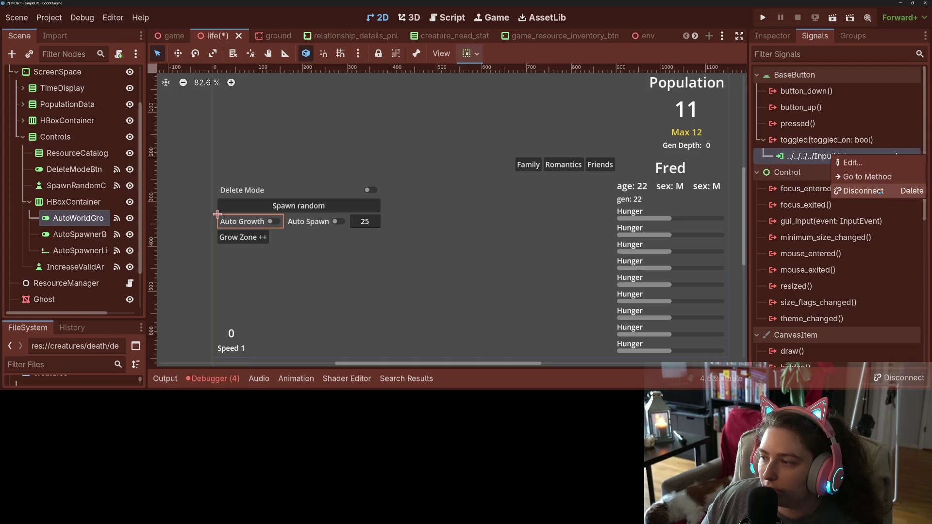
pyautogui.click(863, 191)
# Step: Connect the toggled signal to InputListener as _on_auto_world_grow_btn_toggled
pyautogui.rightClick(827, 141)
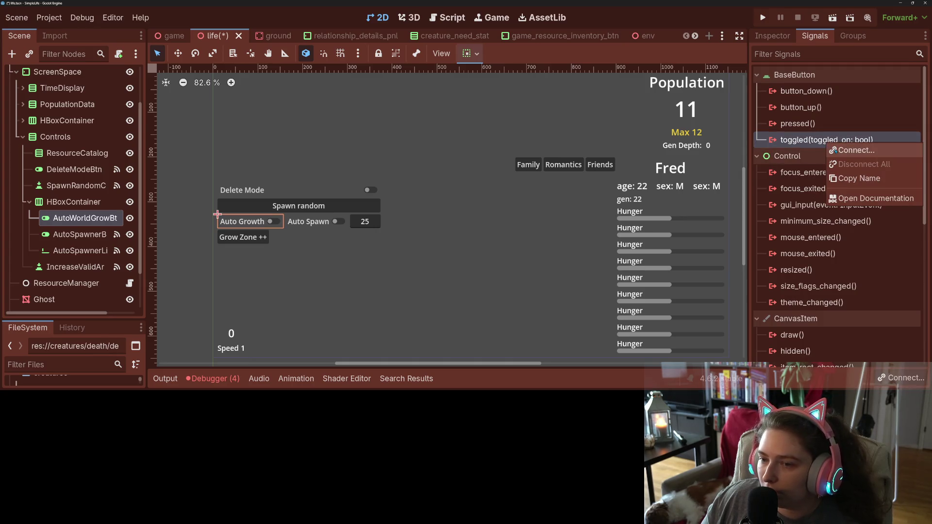
pyautogui.click(850, 150)
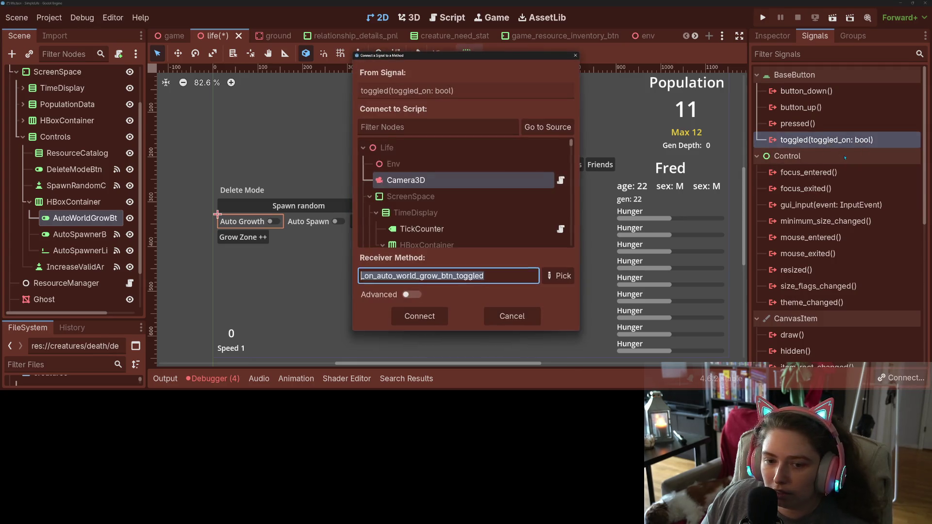
pyautogui.click(370, 196)
pyautogui.click(369, 241)
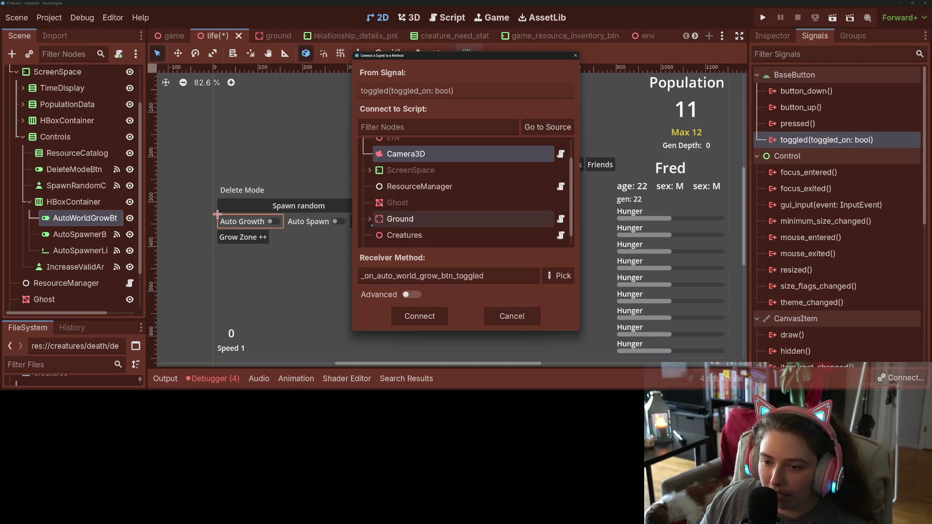
pyautogui.scroll(-1, 432, 233)
pyautogui.click(433, 238)
pyautogui.click(433, 316)
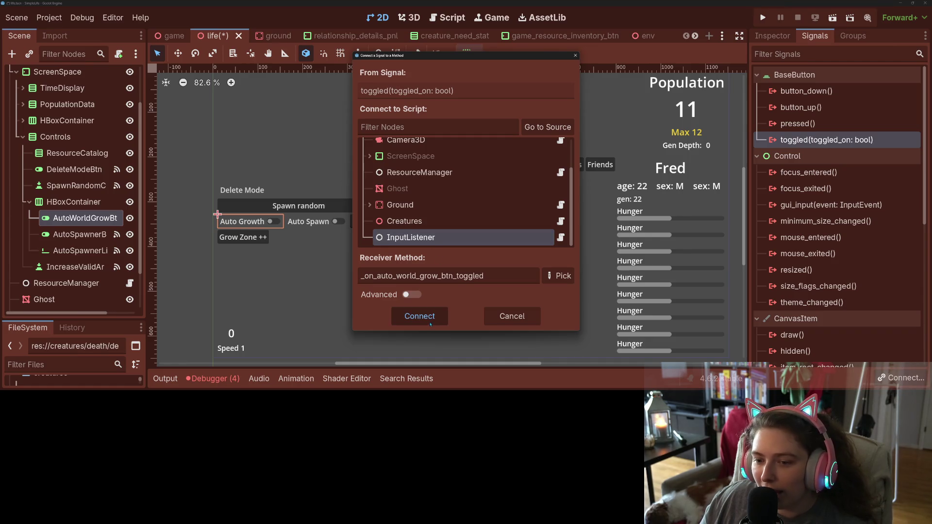
# Step: Move the generated _on_auto_world_grow_btn_toggled function to just below _process, tidying blank lines
pyautogui.click(388, 290)
pyautogui.press('BackSpace')
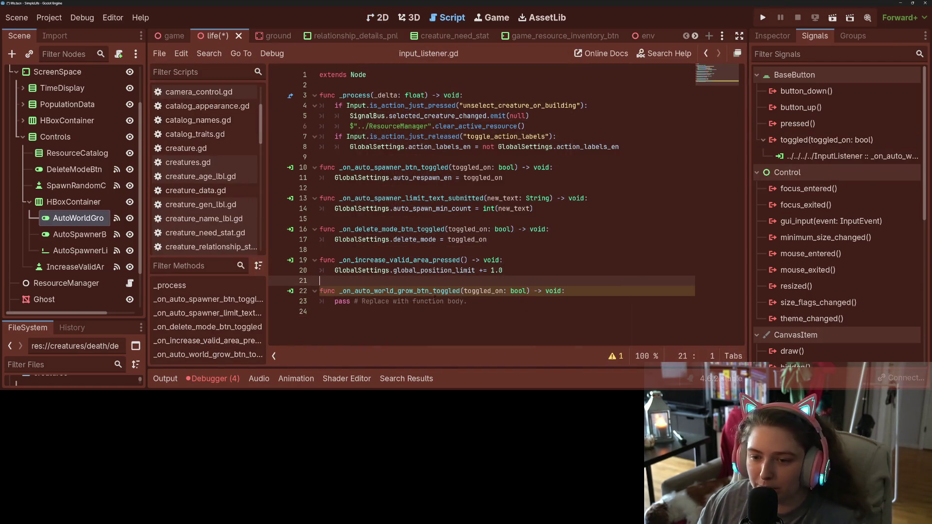
pyautogui.moveTo(471, 301); pyautogui.dragTo(306, 281)
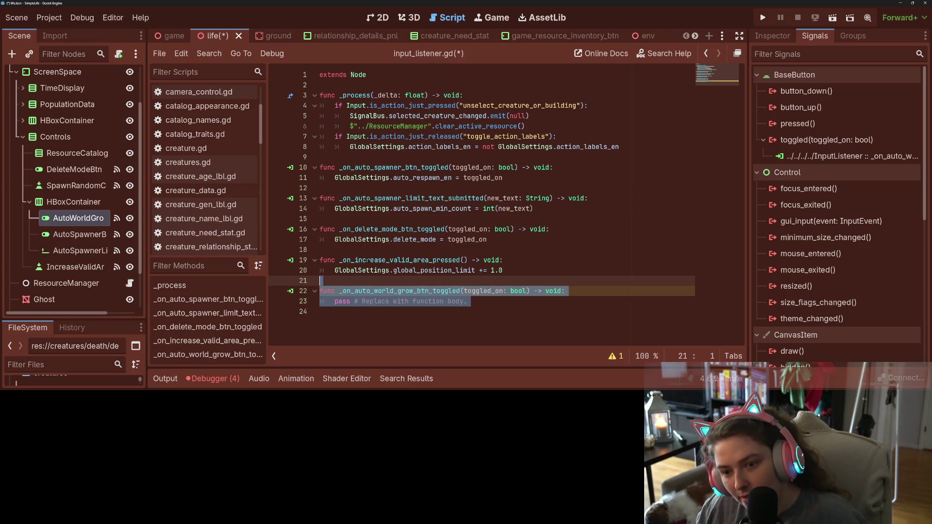
pyautogui.hotkey('ctrl', 'x')
pyautogui.click(371, 158)
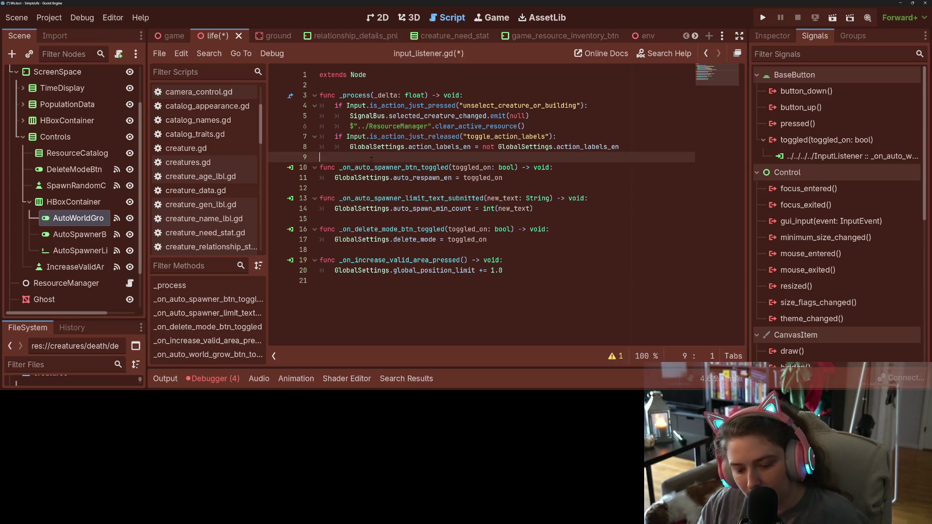
pyautogui.press('Return')
pyautogui.hotkey('ctrl', 'v')
pyautogui.press('Return')
pyautogui.press('BackSpace')
pyautogui.press('Up')
pyautogui.press('Up')
pyautogui.press('BackSpace')
pyautogui.press('Down')
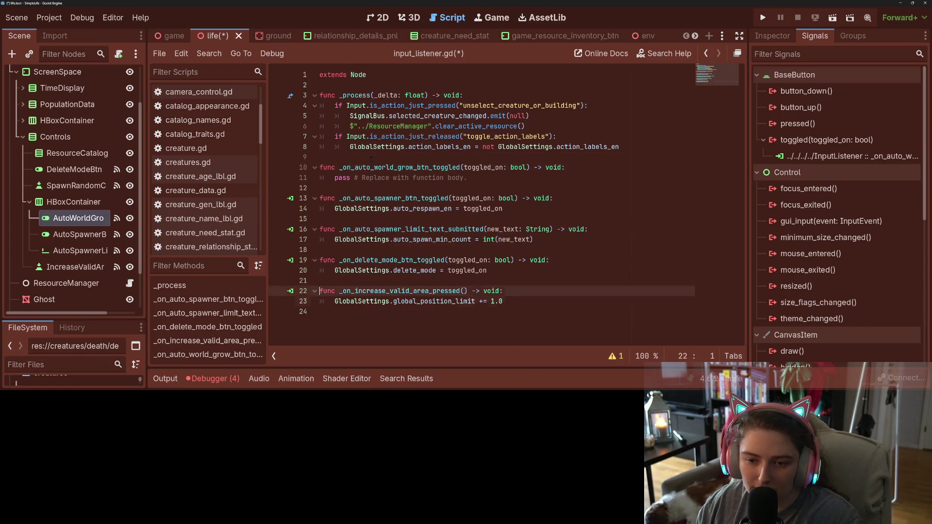
# Step: Replace pass with 'GlobalSettings.auto_world_expand = toggled_on' and save input_listener.gd
pyautogui.click(370, 179)
pyautogui.moveTo(339, 178); pyautogui.dragTo(469, 179)
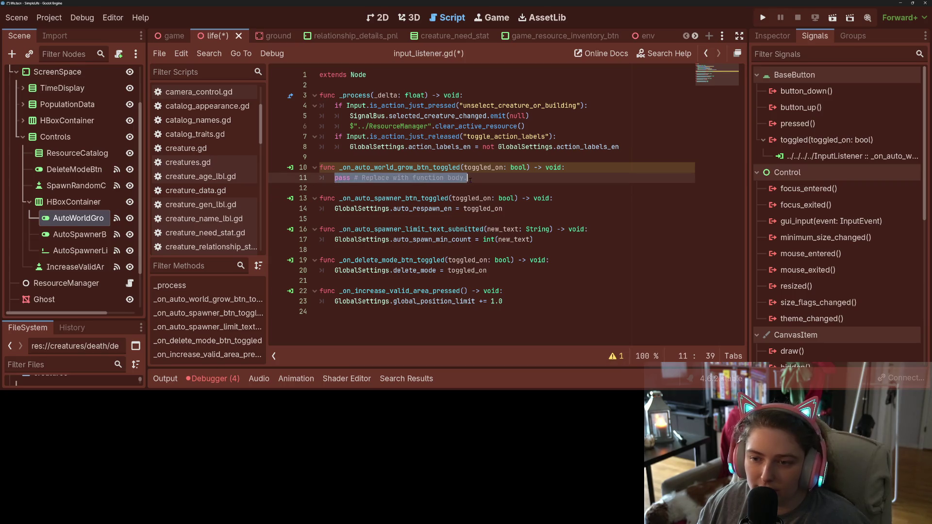
pyautogui.write('Glo')
pyautogui.press('Return')
pyautogui.write('.auto')
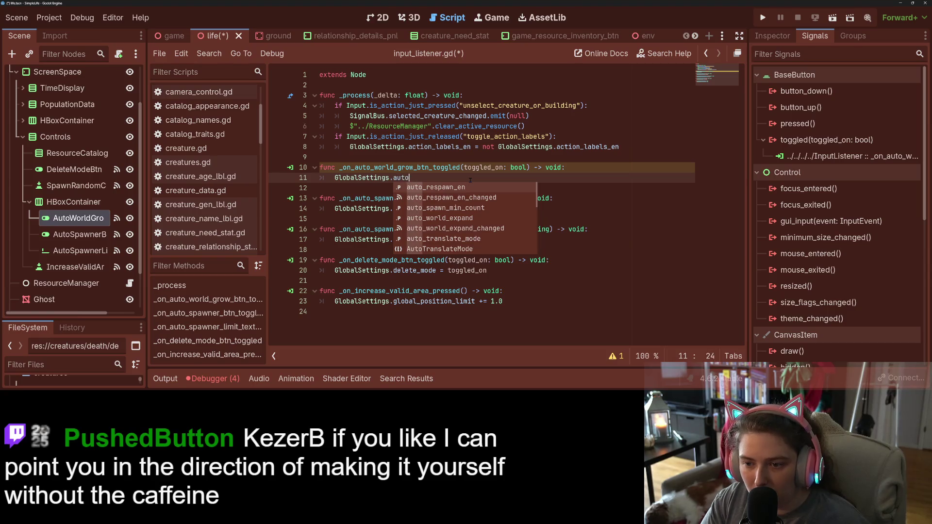
pyautogui.press('Down')
pyautogui.press('Down')
pyautogui.press('Down')
pyautogui.press('Return')
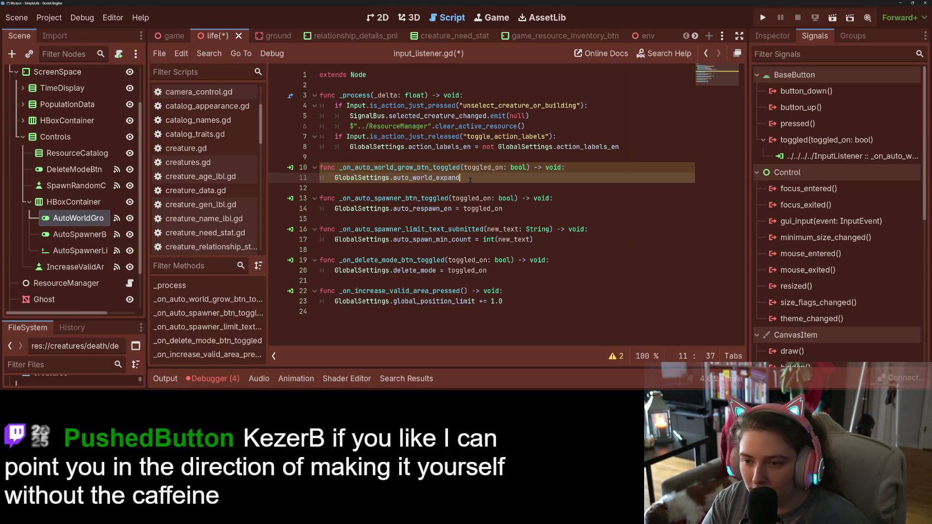
pyautogui.write('toggled_on')
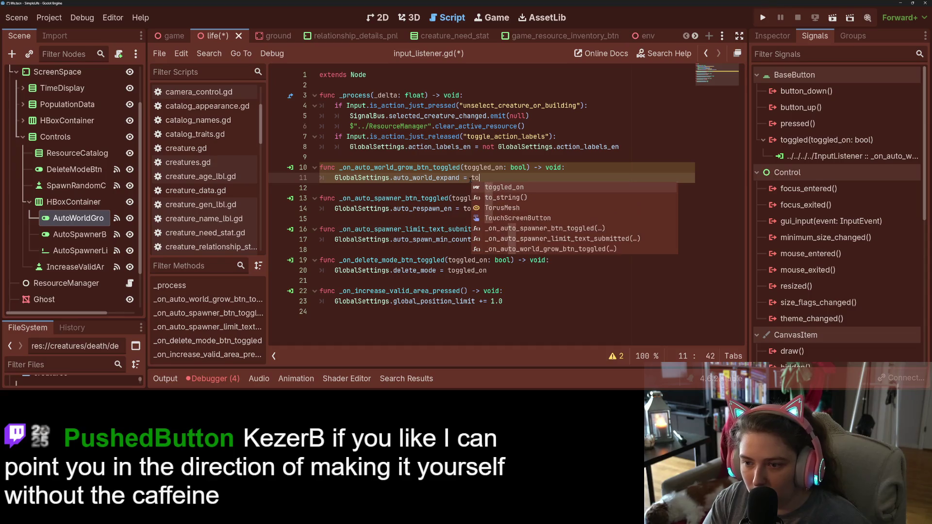
pyautogui.hotkey('ctrl', 's')
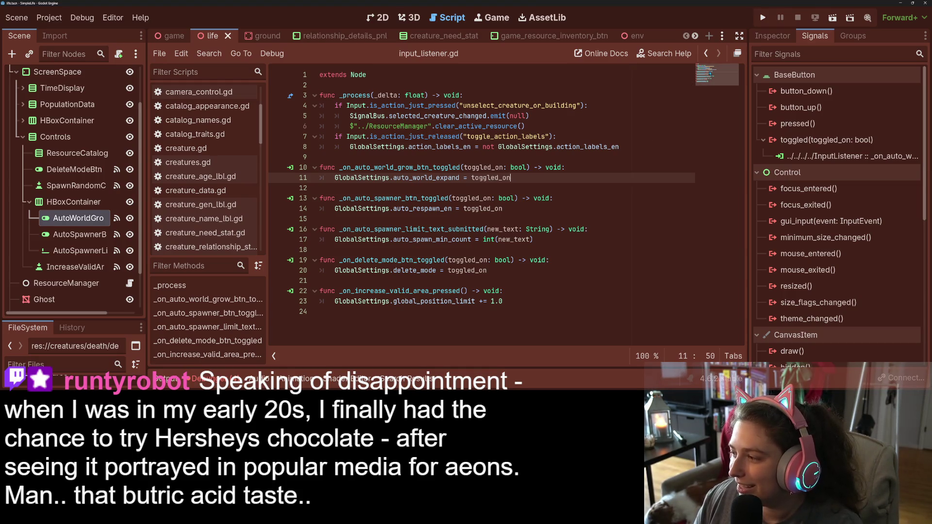
pyautogui.click(773, 35)
pyautogui.click(592, 219)
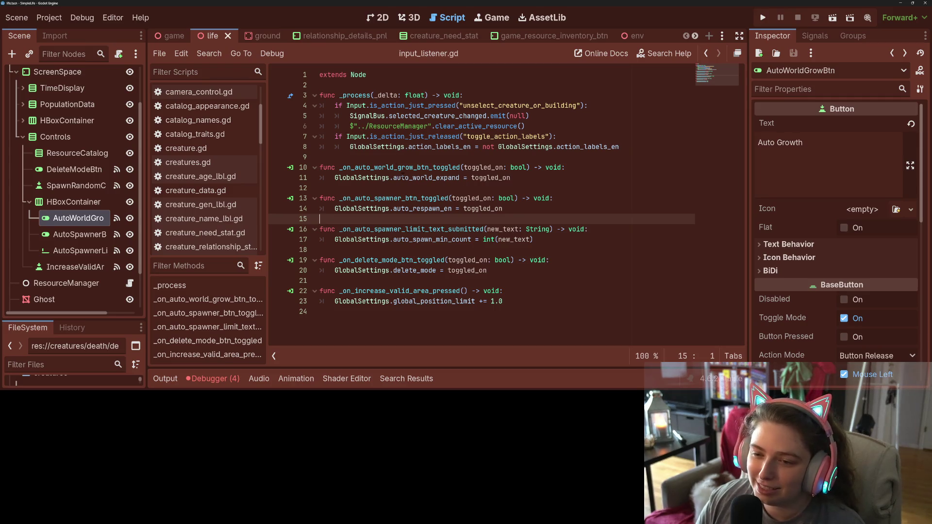
# Step: Select the _on_auto_world_grow_btn_toggled name to review the finished handler
pyautogui.doubleClick(412, 168)
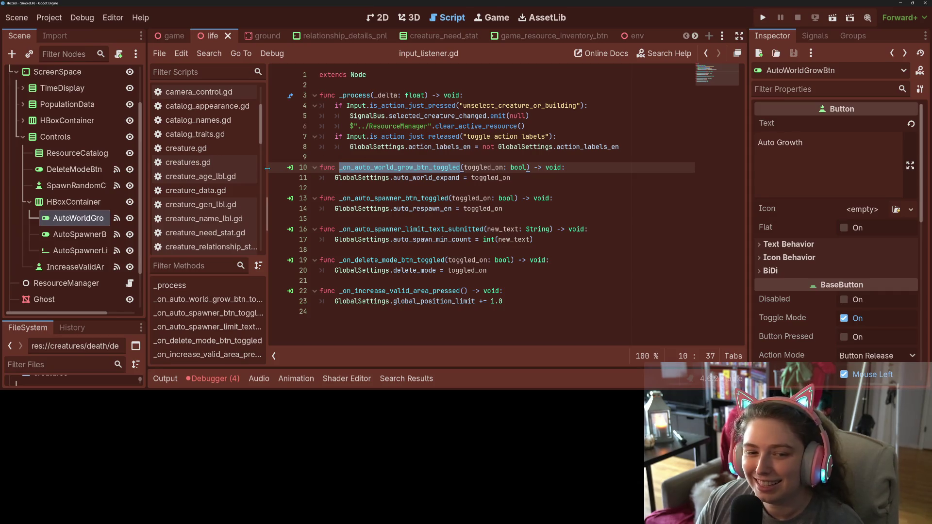
pyautogui.scroll(2, 73, 233)
pyautogui.scroll(-4, 89, 233)
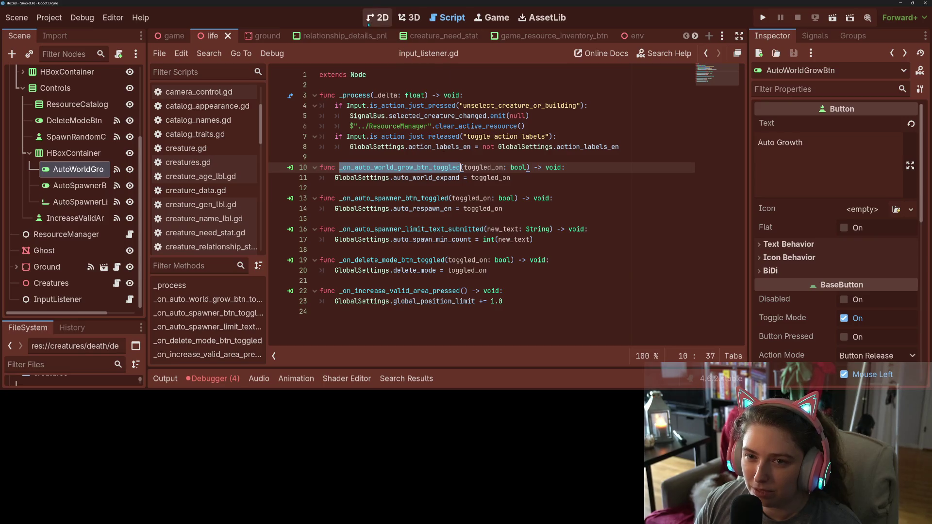
# Step: Go to the Autoload list in Project Settings' Globals
pyautogui.click(49, 18)
pyautogui.click(67, 33)
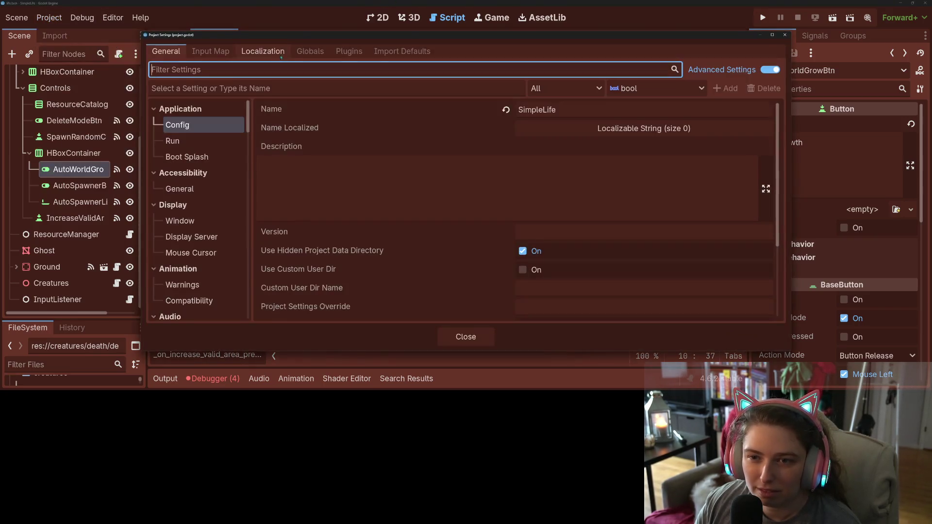
pyautogui.click(310, 52)
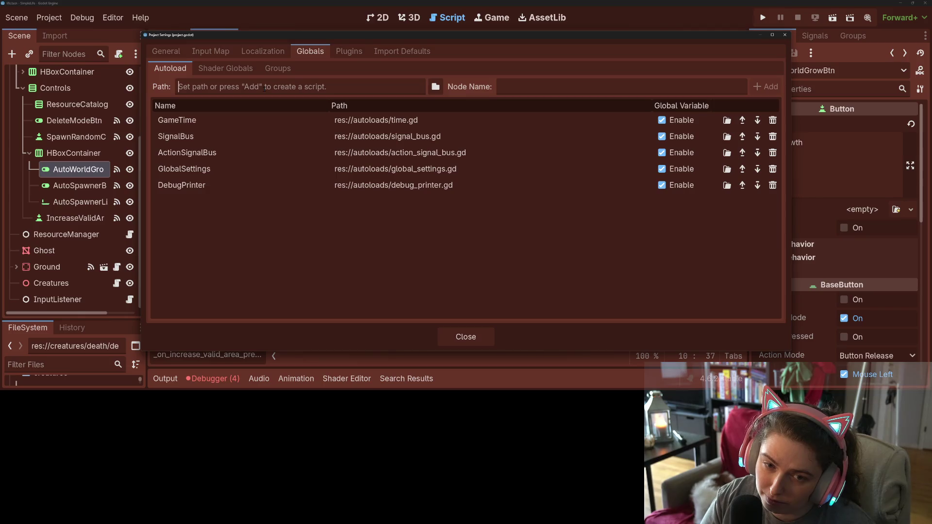
# Step: Clear the Path field and add a new autoload named WorldGrowthManager
pyautogui.write('G')
pyautogui.press('BackSpace')
pyautogui.write('WorldGrowth')
pyautogui.press('BackSpace')
pyautogui.press('BackSpace')
pyautogui.press('BackSpace')
pyautogui.write('owthManager')
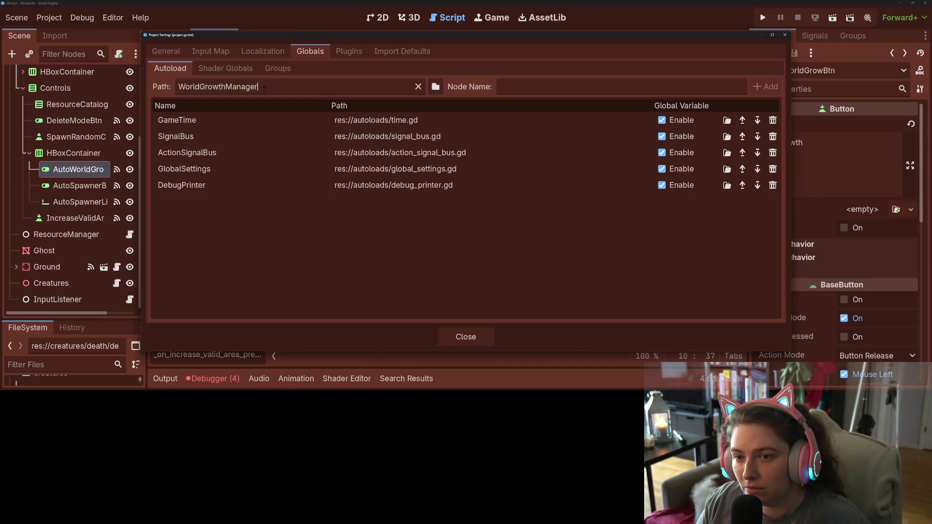
pyautogui.press('BackSpace')
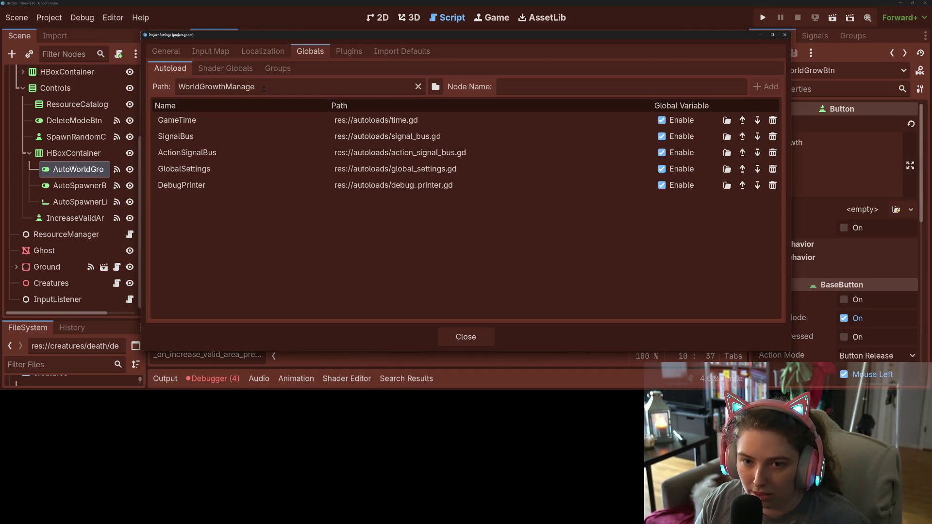
pyautogui.hotkey('ctrl', 'a')
pyautogui.press('BackSpace')
pyautogui.click(594, 79)
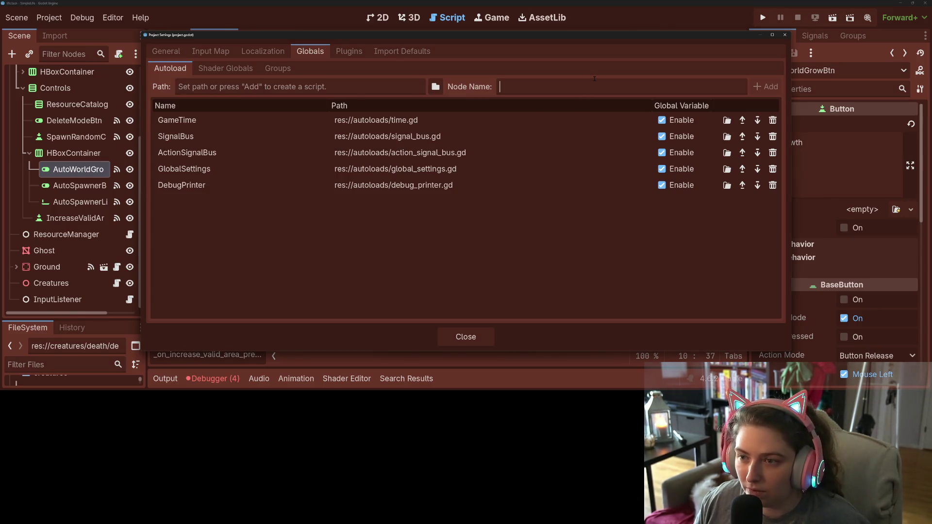
pyautogui.hotkey('ctrl', 'v')
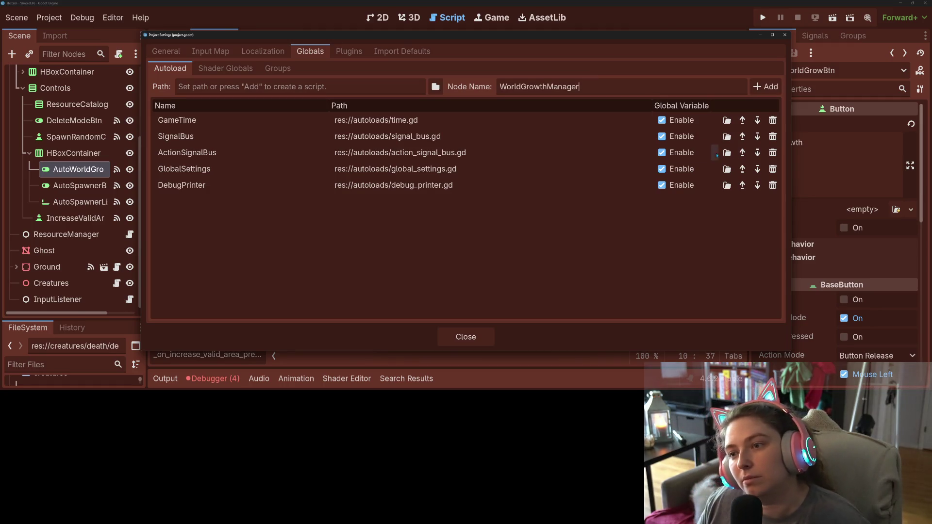
pyautogui.click(775, 87)
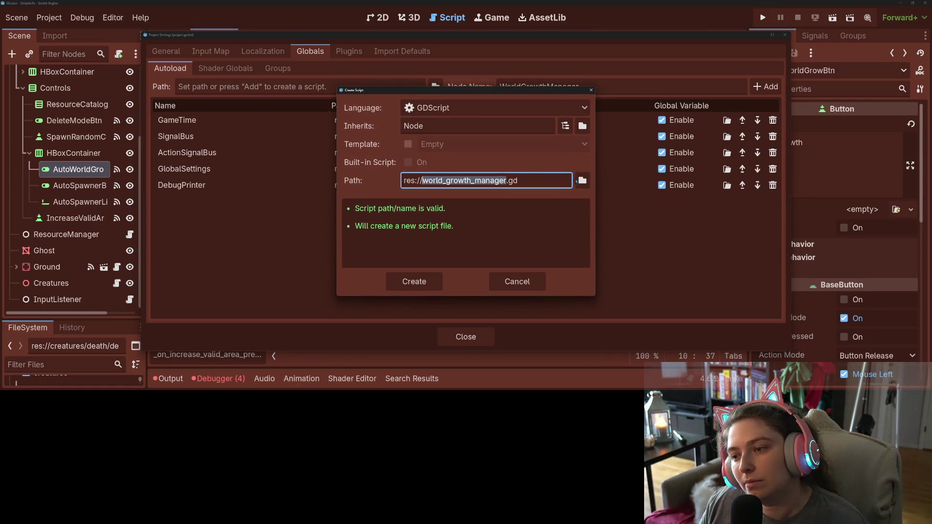
# Step: Create world_growth_manager.gd in res://autoloads/ for the autoload and close Project Settings
pyautogui.click(577, 181)
pyautogui.doubleClick(349, 105)
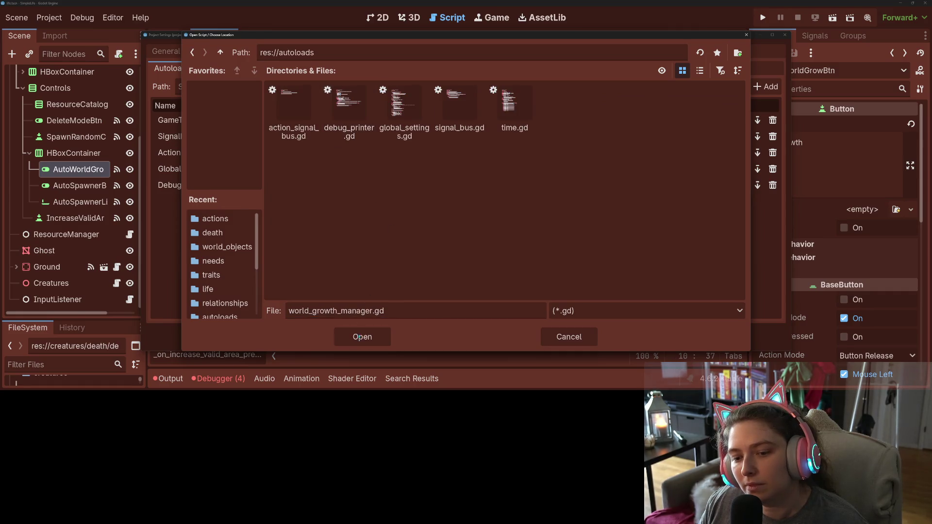
pyautogui.click(360, 337)
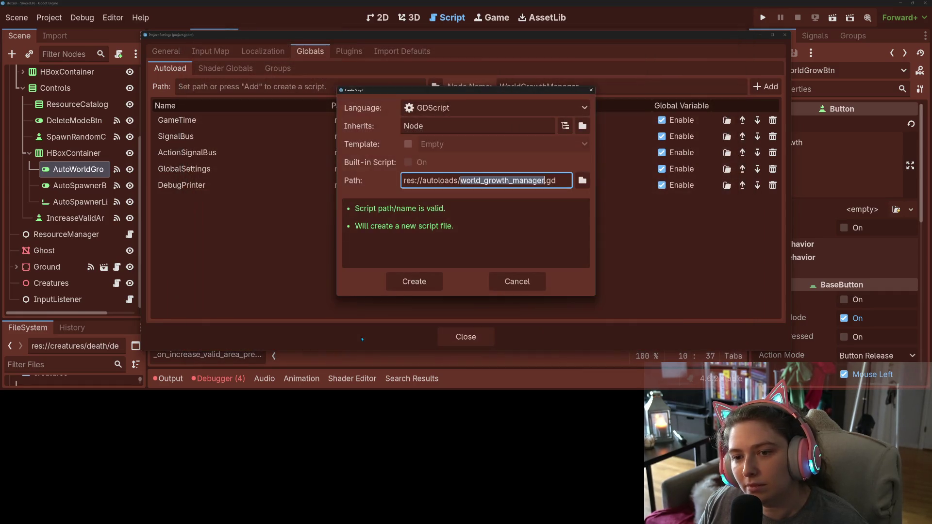
pyautogui.click(415, 284)
pyautogui.click(466, 336)
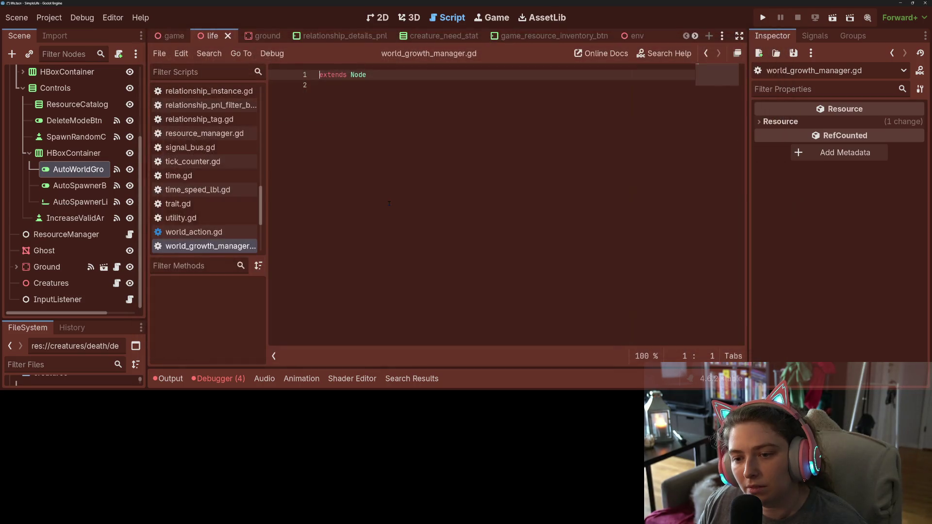
# Step: Add the comment '#autoload WorldGrowthManager' on a new line above extends Node
pyautogui.press('Return')
pyautogui.press('Up')
pyautogui.write('#autol')
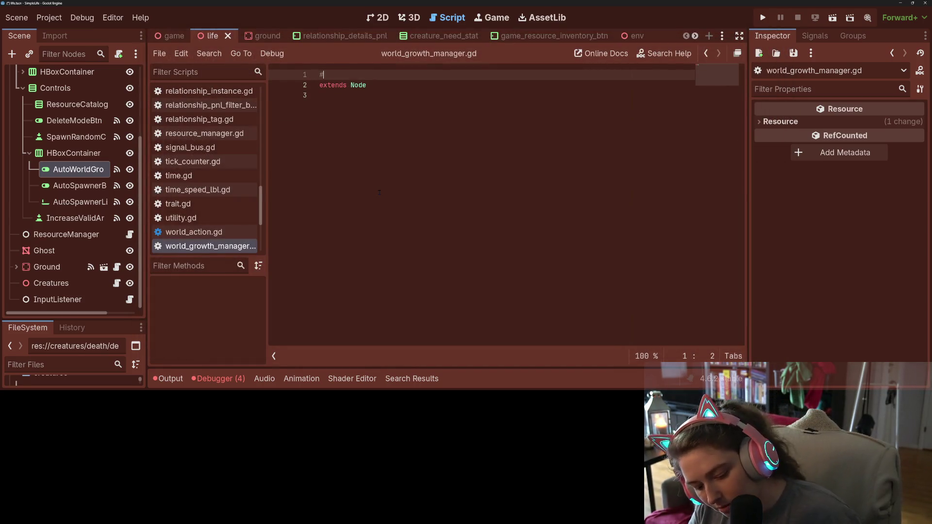
pyautogui.write('oad WorldGrowthManager')
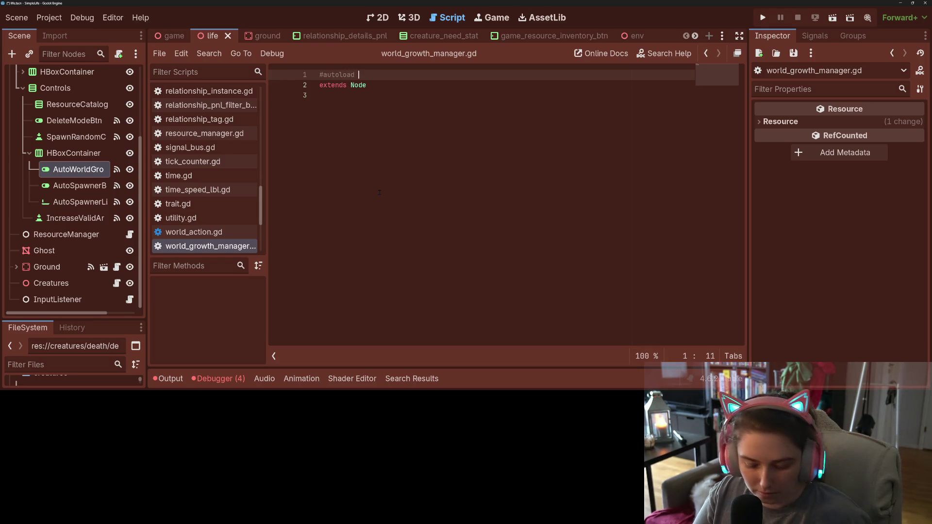
# Step: Start an empty func _ready() -> void: below extends Node using autocomplete
pyautogui.press('Down')
pyautogui.press('Down')
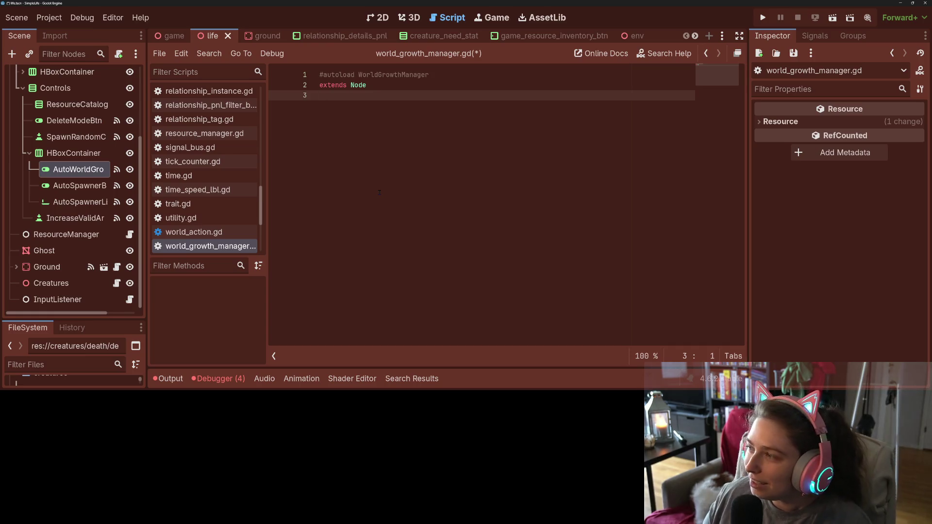
pyautogui.press('Return')
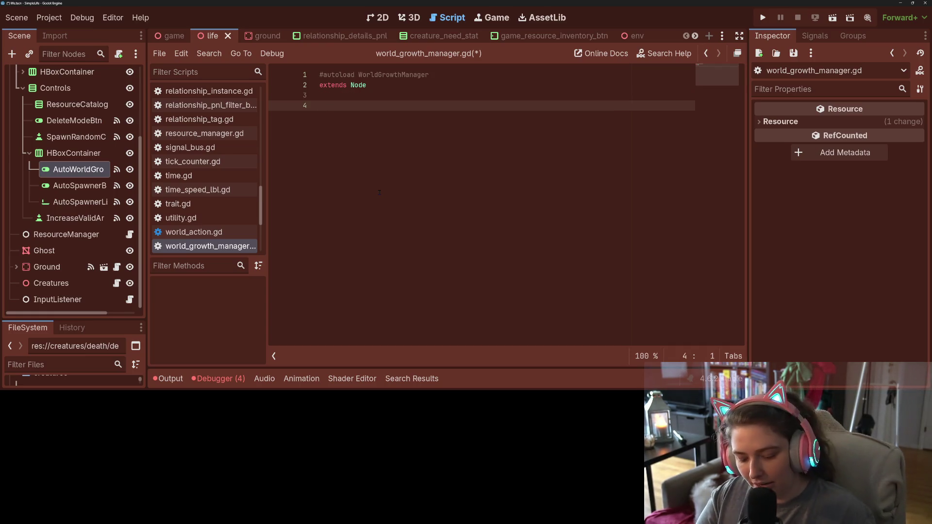
pyautogui.write('func ')
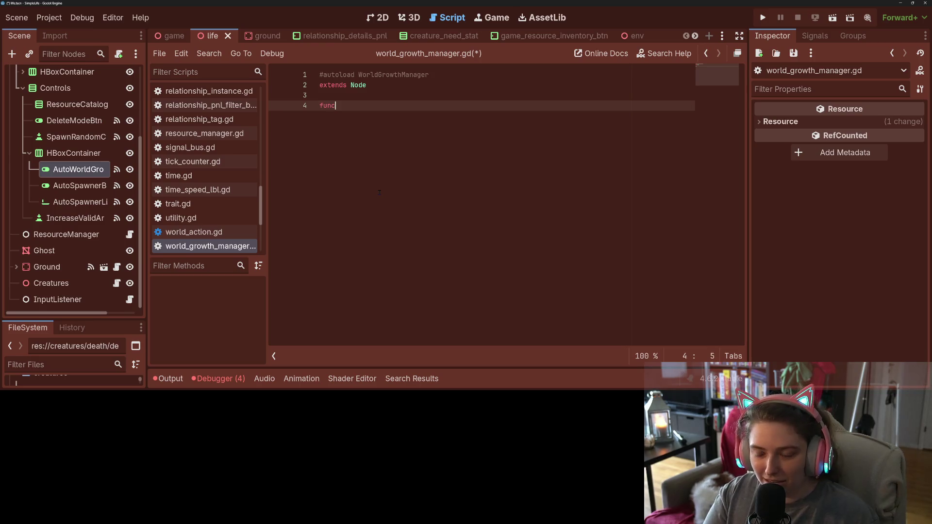
pyautogui.write('_rea')
pyautogui.press('Return')
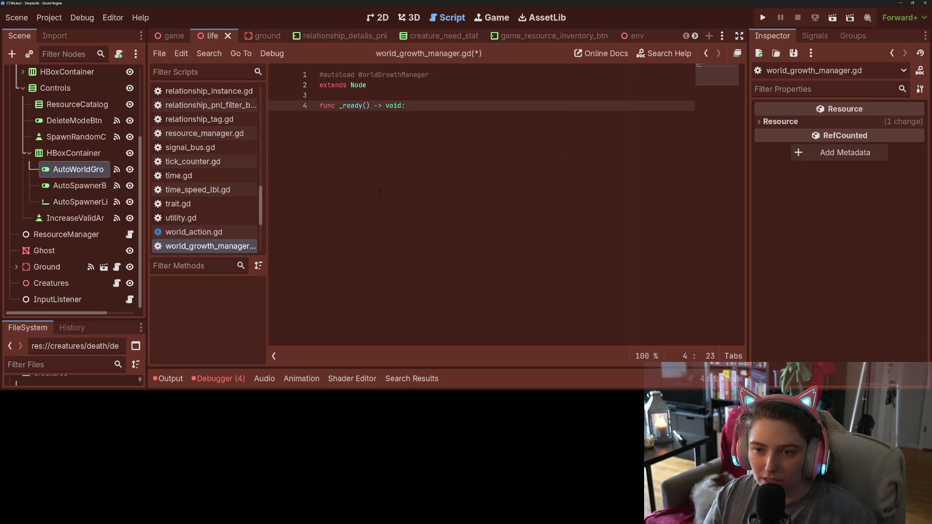
pyautogui.press('Return')
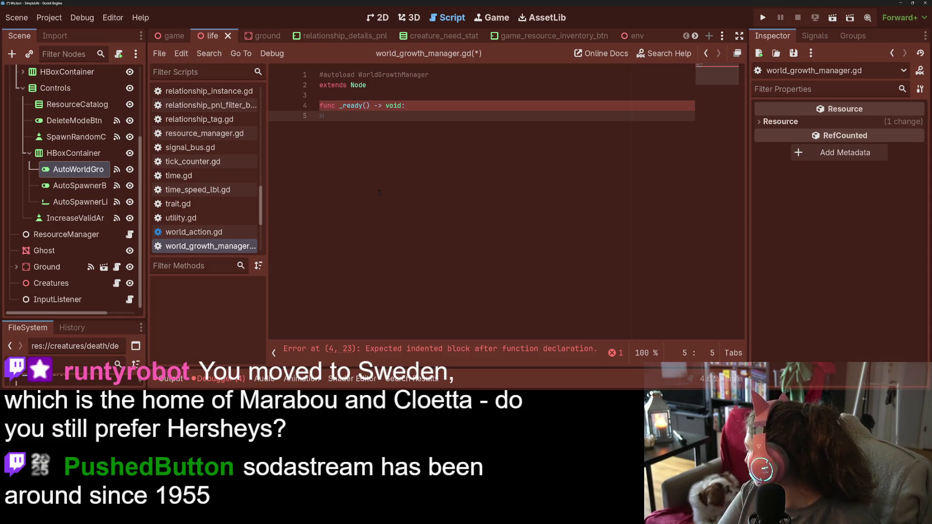
# Step: In _ready, write GlobalSettings.auto_world_expand_changed.connect(_on_auto_world_expand_changed)
pyautogui.write('GlobalSettings.')
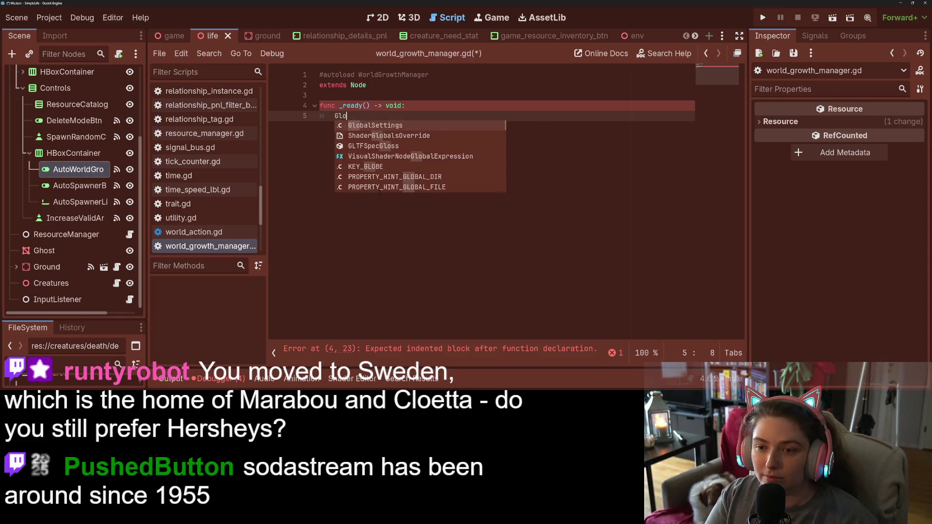
pyautogui.write('wor')
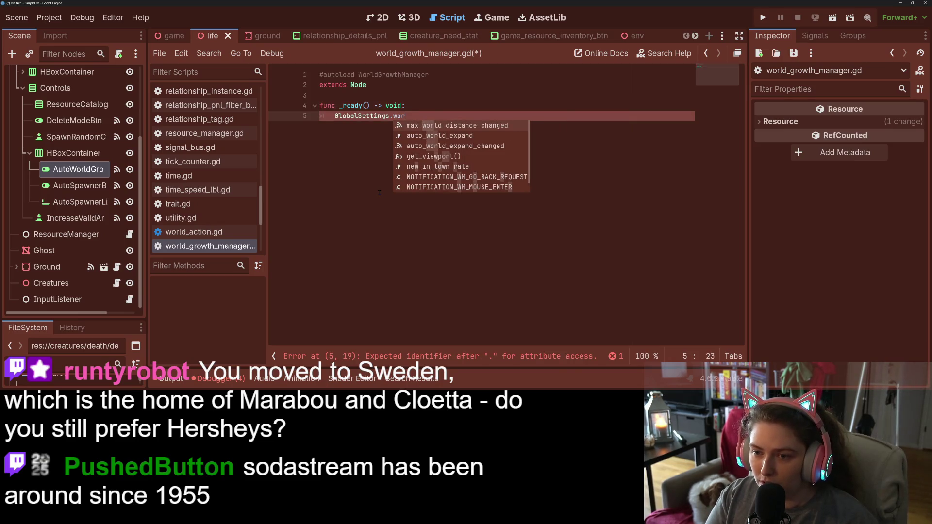
pyautogui.press('Down')
pyautogui.press('Down')
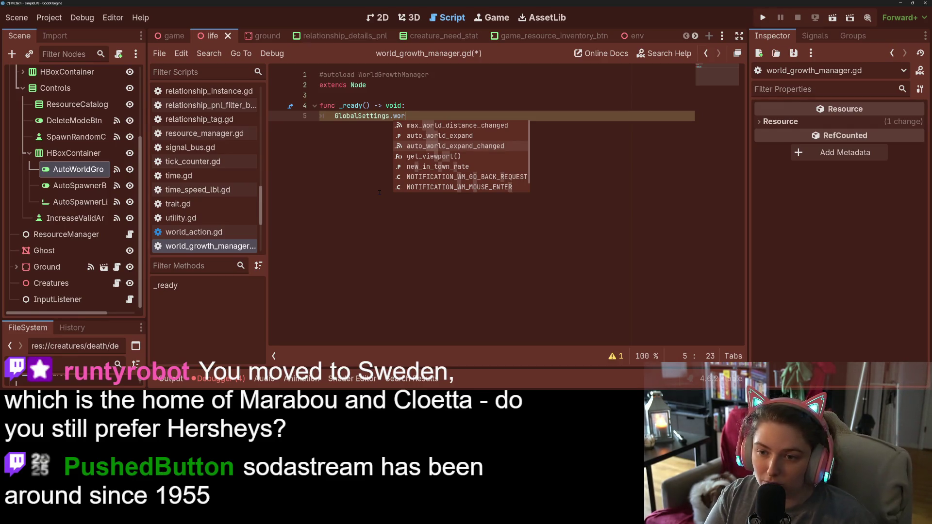
pyautogui.write('ld')
pyautogui.press('Return')
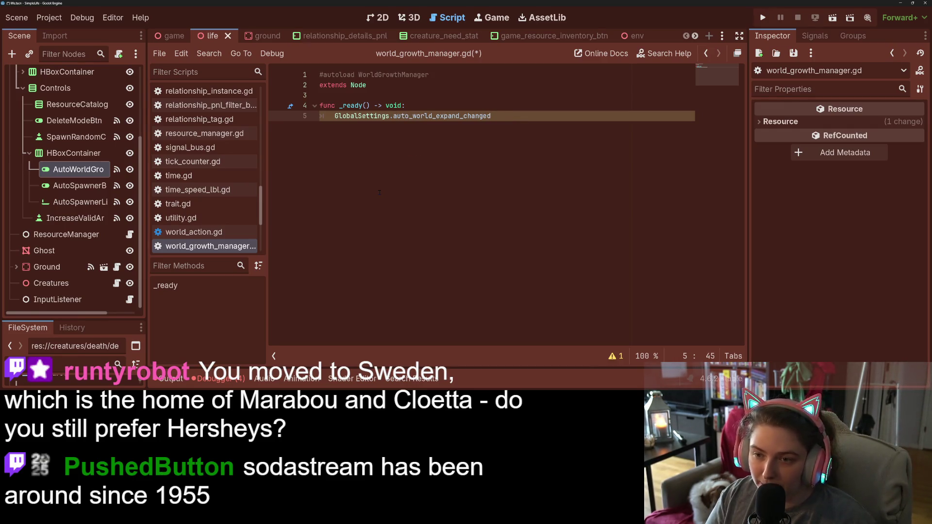
pyautogui.write('.conn')
pyautogui.press('Return')
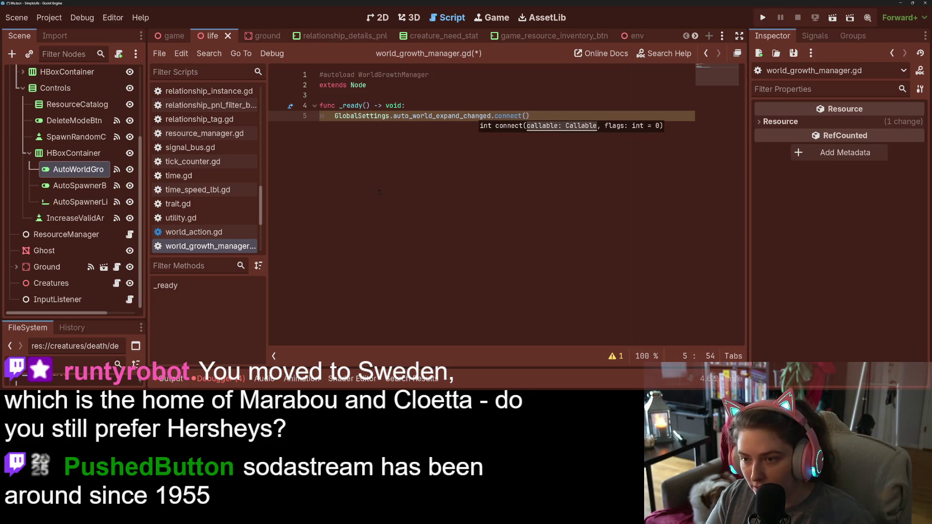
pyautogui.write('_on_world')
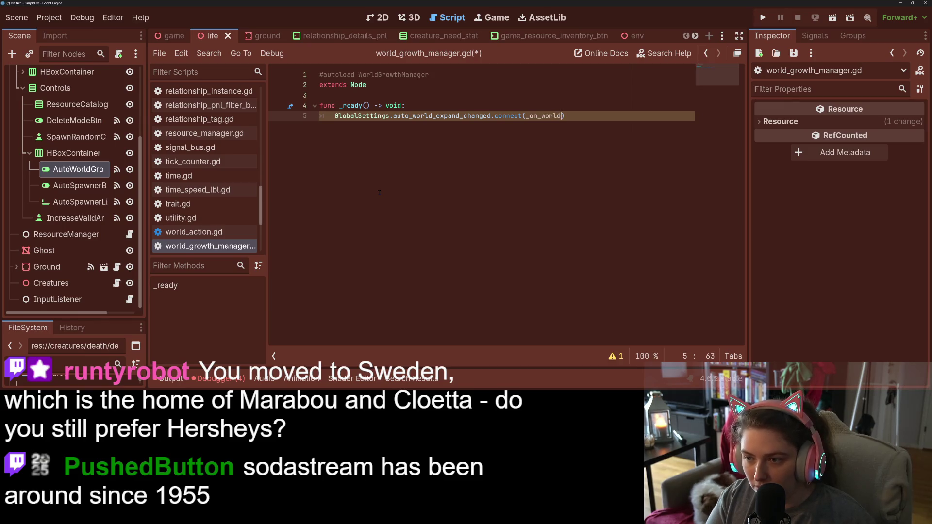
pyautogui.press('BackSpace')
pyautogui.press('BackSpace')
pyautogui.press('BackSpace')
pyautogui.write('auto_')
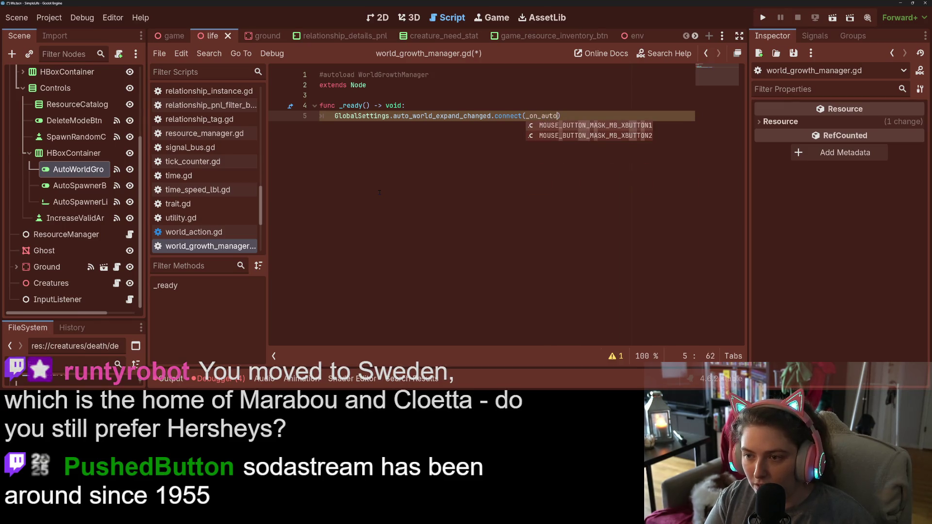
pyautogui.write('world')
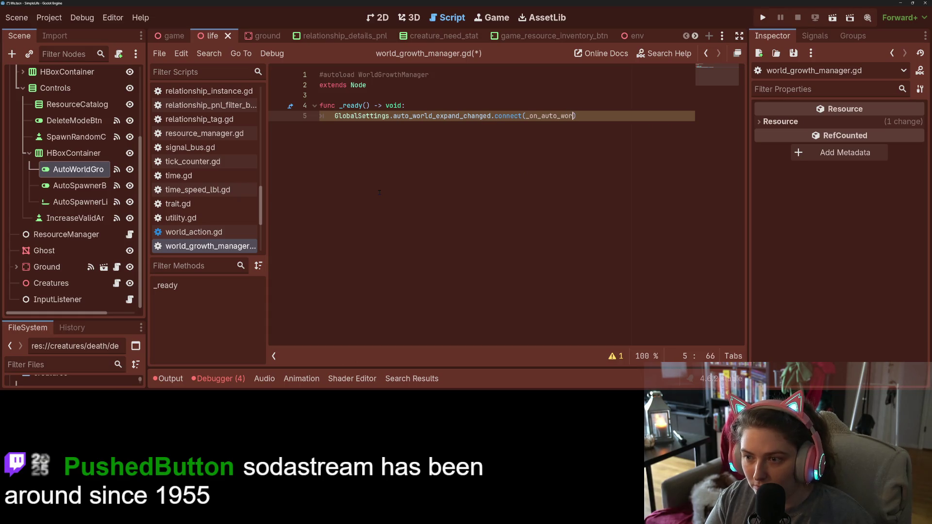
pyautogui.write('_expand_')
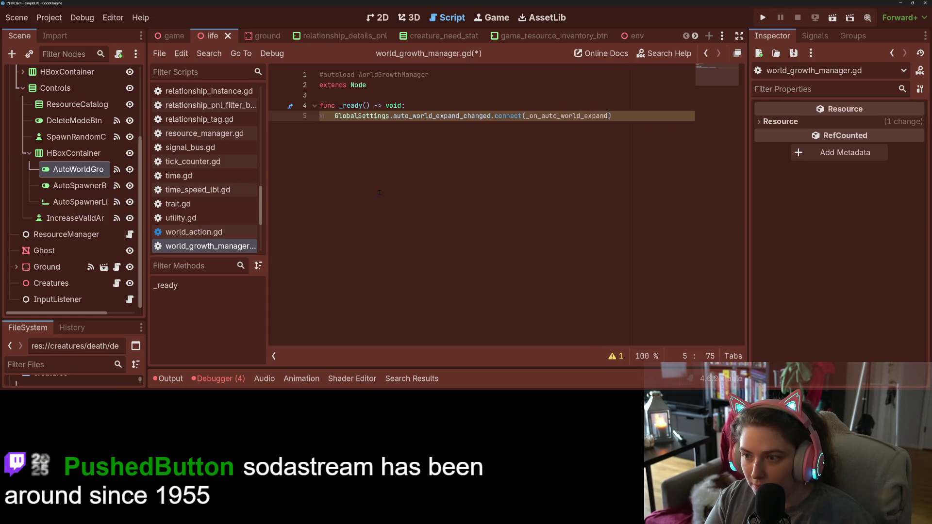
pyautogui.write('changed')
pyautogui.click(565, 115)
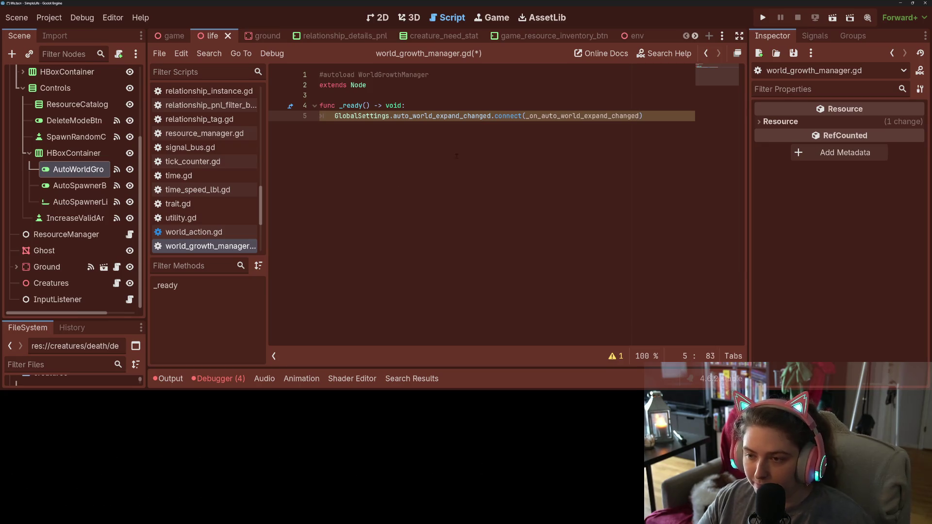
pyautogui.doubleClick(564, 115)
pyautogui.click(568, 132)
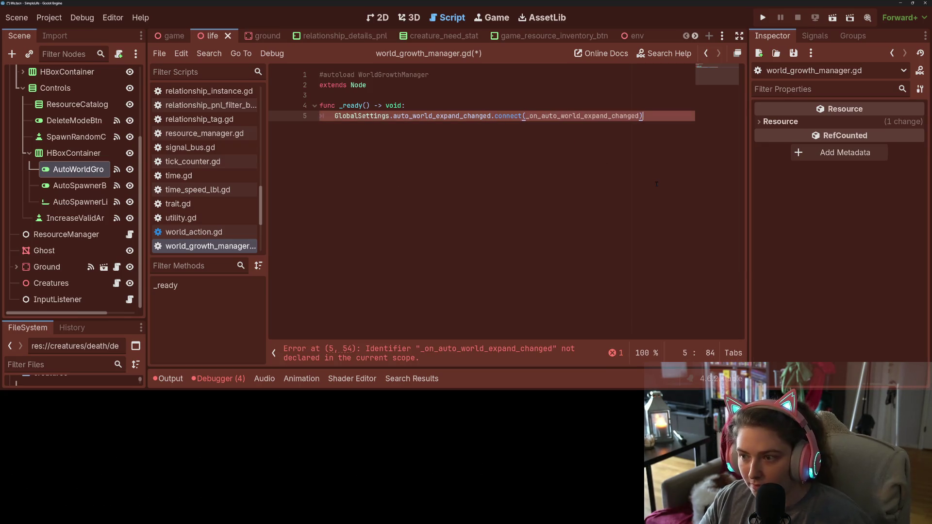
# Step: Add the handler func _on_auto_world_expand_changed() -> void: with pass as its body
pyautogui.press('Return')
pyautogui.press('BackSpace')
pyautogui.press('Return')
pyautogui.write('nc _on_auto_world_expand_changed() -> void:')
pyautogui.press('Return')
pyautogui.write('pass')
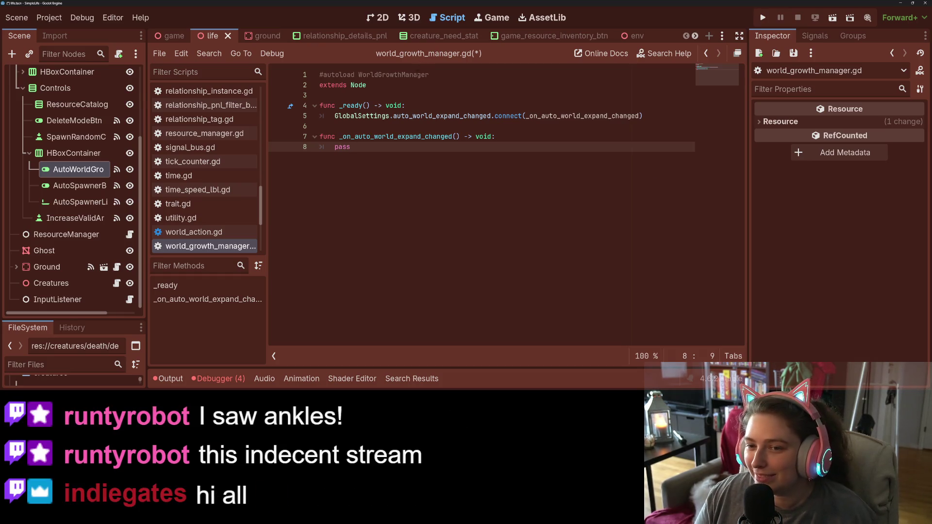
# Step: Insert blank lines between extends Node and _ready, then save the script
pyautogui.click(424, 96)
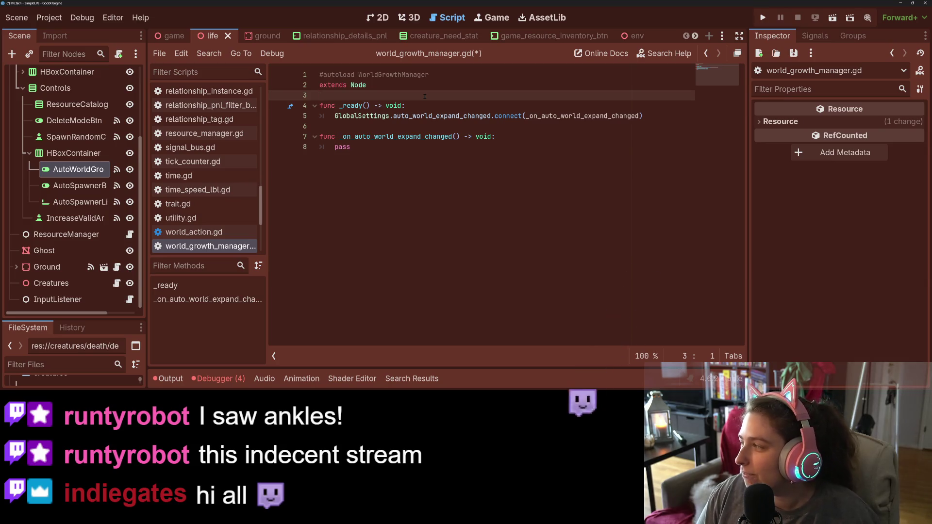
pyautogui.press('Return')
pyautogui.press('Return')
pyautogui.press('Up')
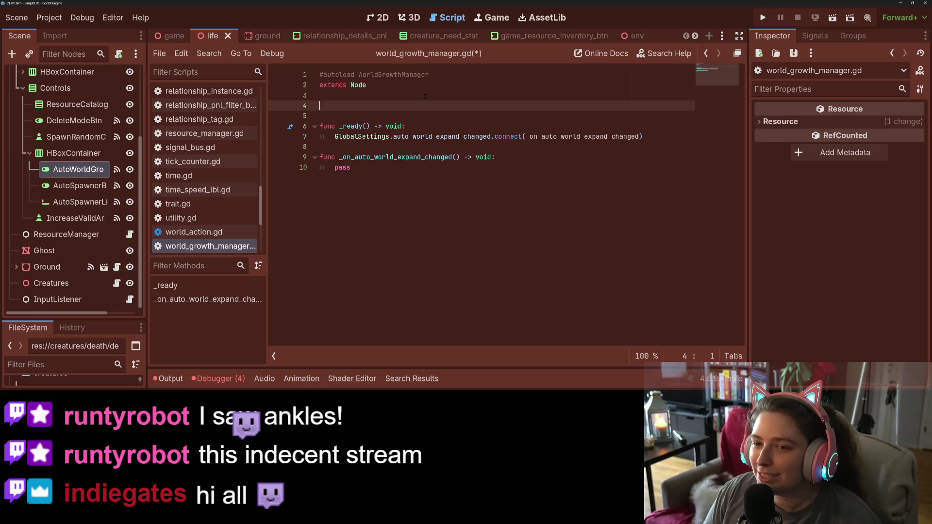
pyautogui.hotkey('ctrl', 's')
# Step: Type var can_expand on line 4, erase it again, and save world_growth_manager.gd
pyautogui.write('var can')
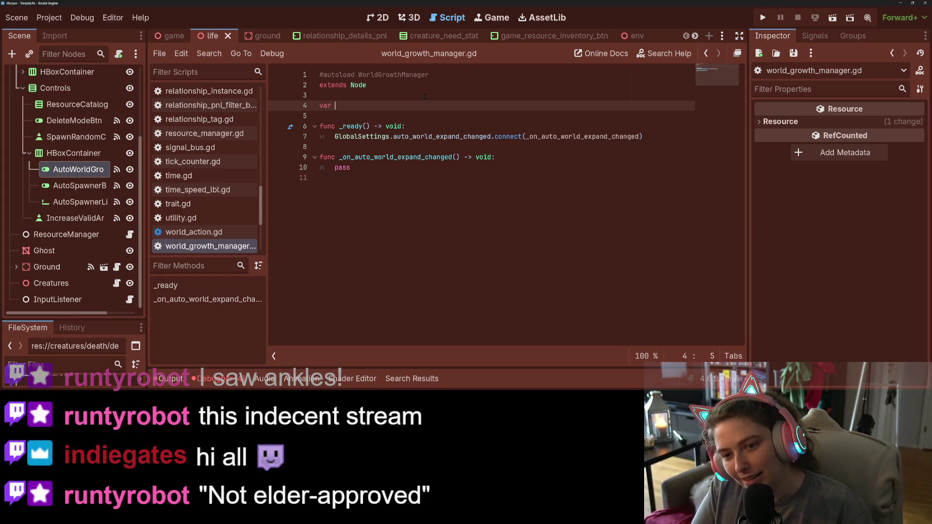
pyautogui.write('_expand')
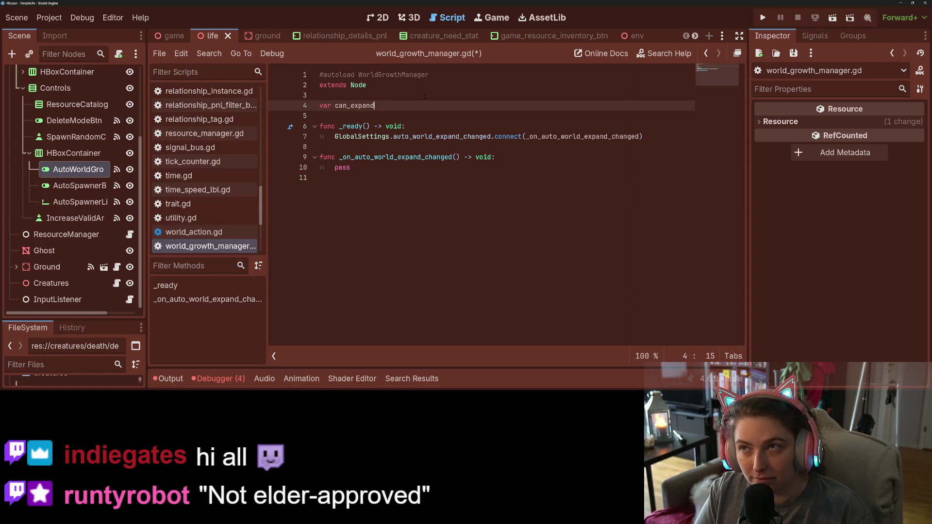
pyautogui.press('BackSpace')
pyautogui.press('BackSpace')
pyautogui.press('BackSpace')
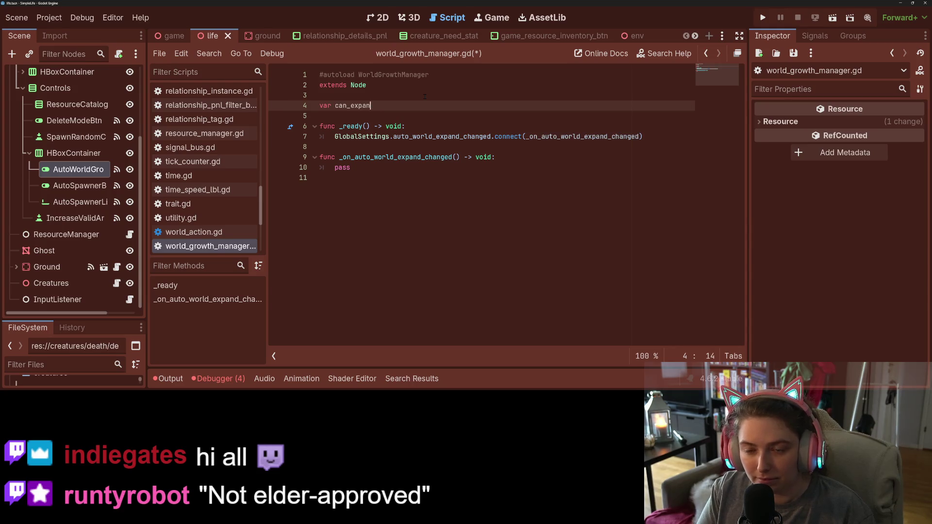
pyautogui.press('BackSpace')
pyautogui.press('BackSpace')
pyautogui.press('BackSpace')
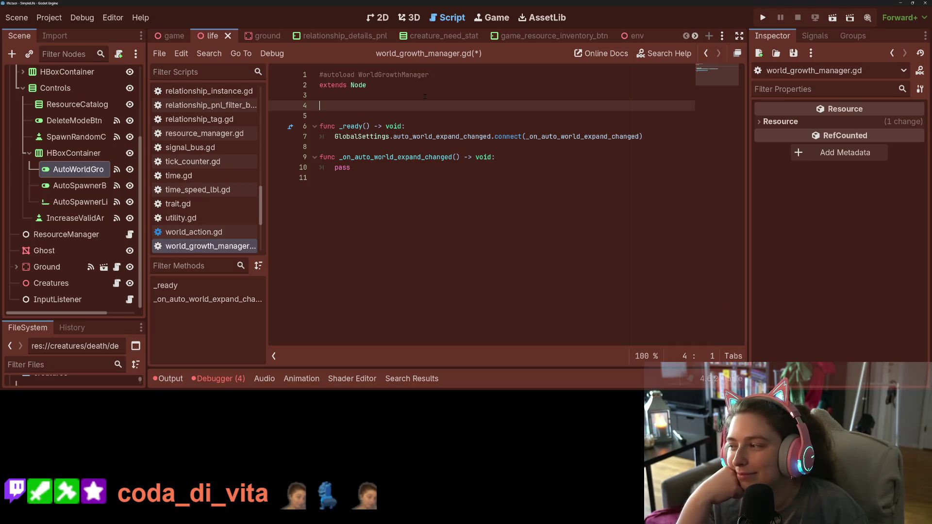
pyautogui.hotkey('ctrl', 's')
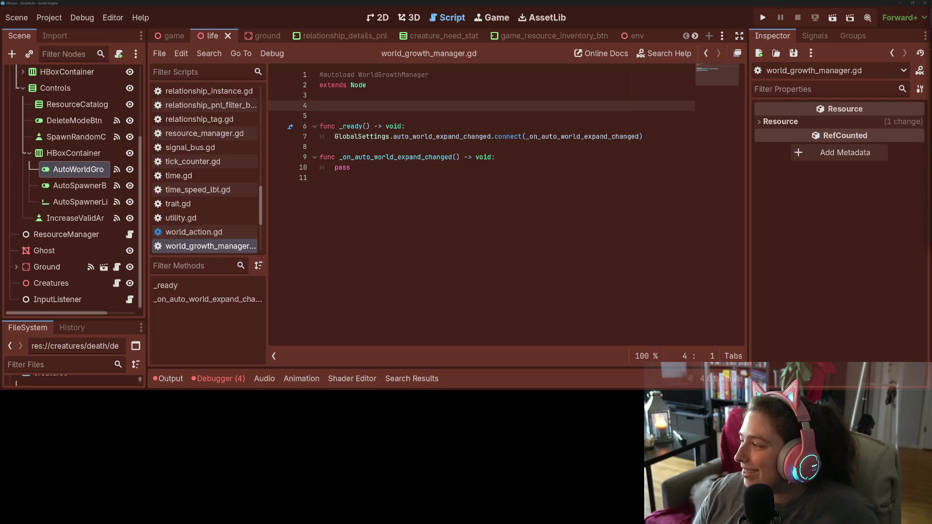
pyautogui.click(634, 167)
pyautogui.click(595, 136)
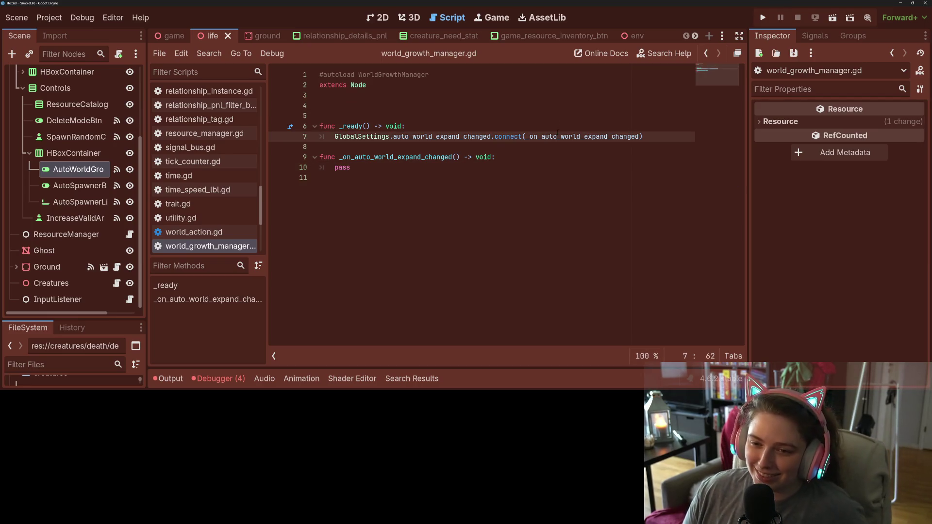
pyautogui.click(557, 117)
pyautogui.click(559, 108)
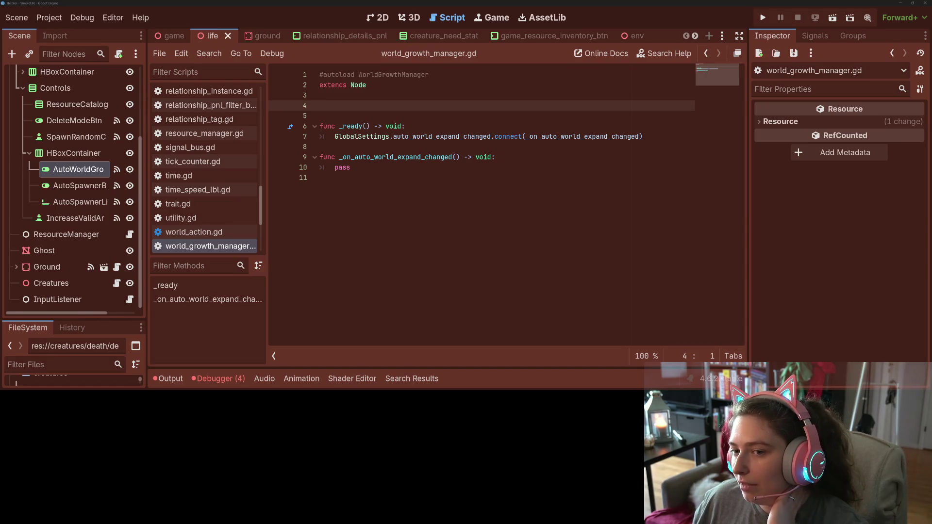
pyautogui.click(457, 107)
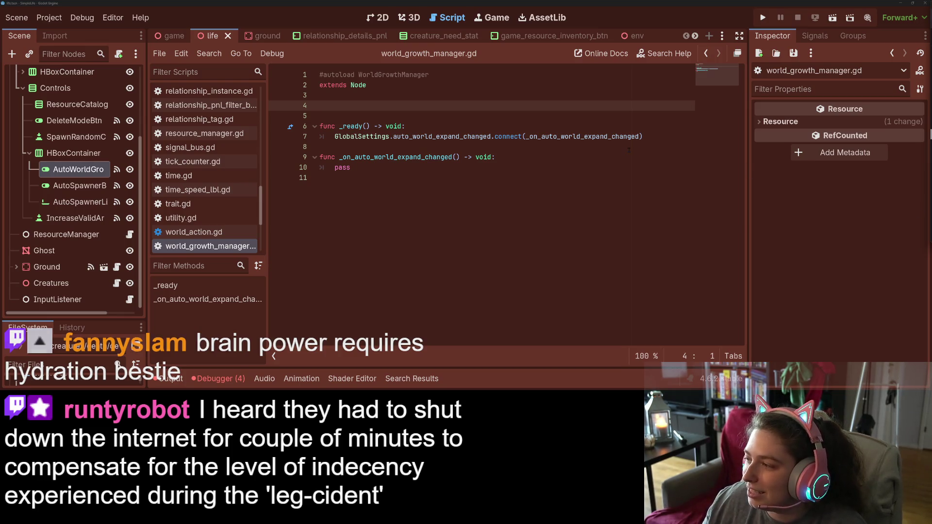
# Step: Review the connect call in world_growth_manager.gd, then switch to global_settings.gd
pyautogui.click(523, 137)
pyautogui.click(484, 105)
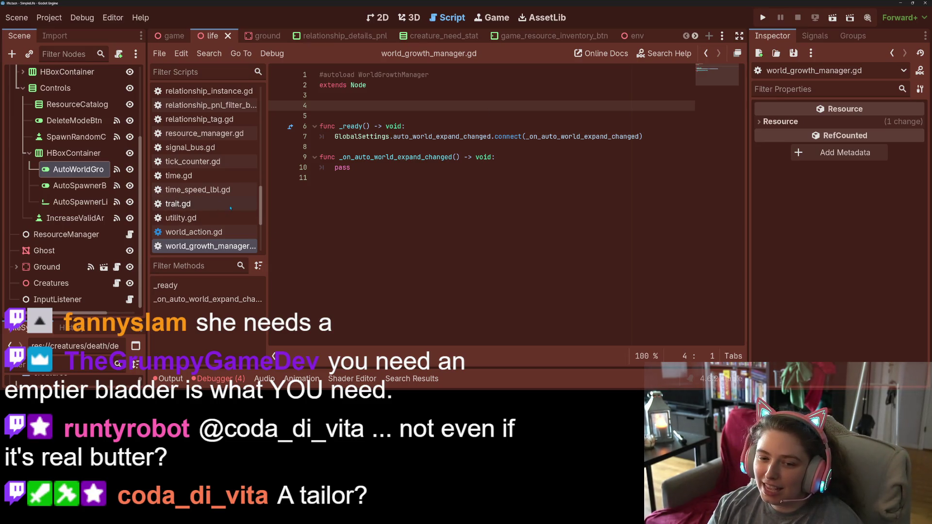
pyautogui.scroll(-3, 228, 211)
pyautogui.scroll(4, 203, 223)
pyautogui.scroll(4, 202, 222)
pyautogui.click(199, 202)
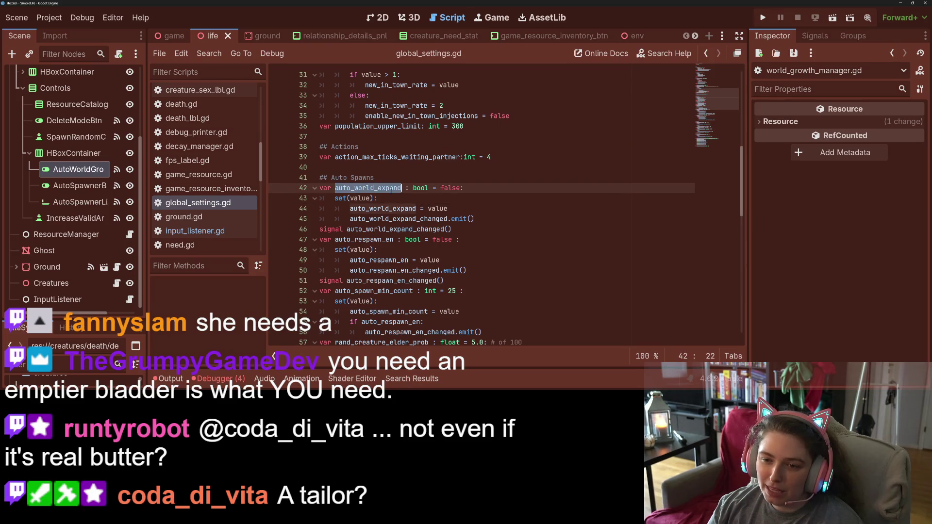
# Step: Change global_position_limit's default from 10.0 to 2.0 in global_settings.gd and save
pyautogui.scroll(-6, 383, 249)
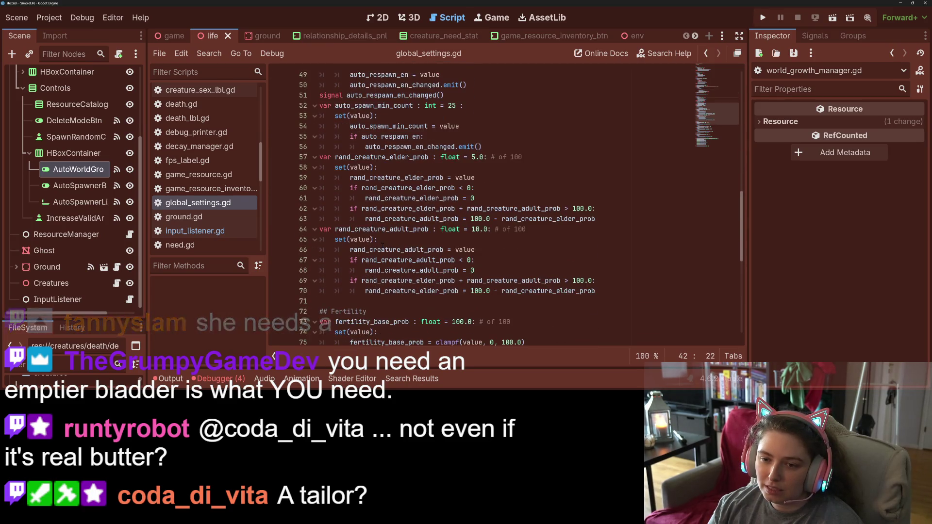
pyautogui.scroll(-4, 383, 240)
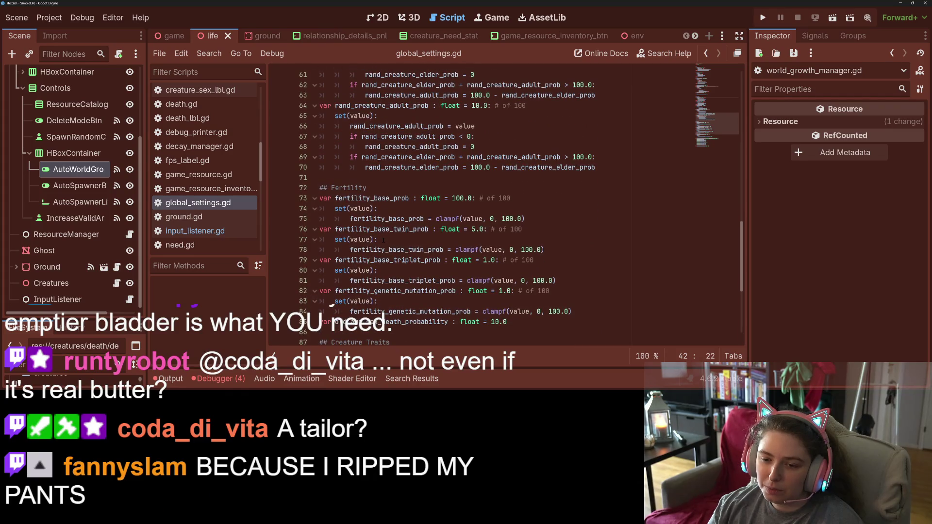
pyautogui.scroll(10, 383, 239)
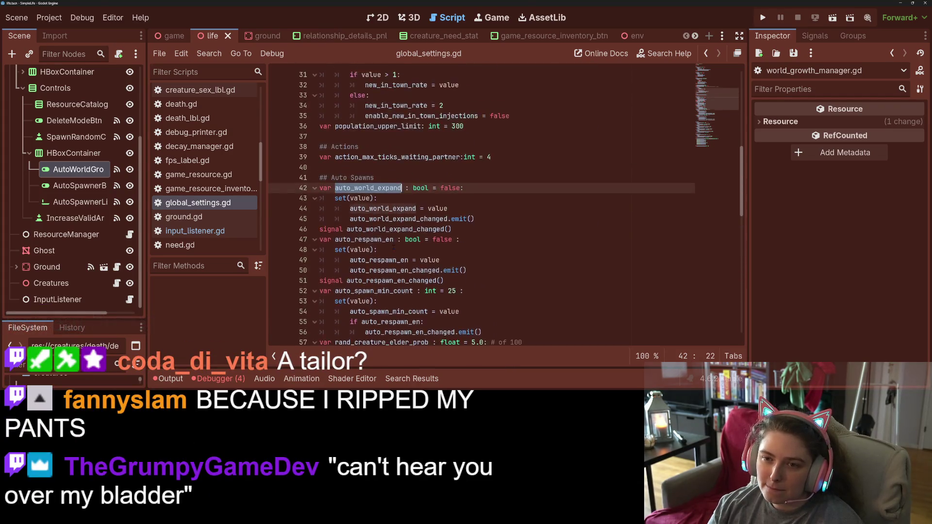
pyautogui.scroll(5, 394, 248)
pyautogui.scroll(-1, 394, 246)
pyautogui.scroll(1, 455, 141)
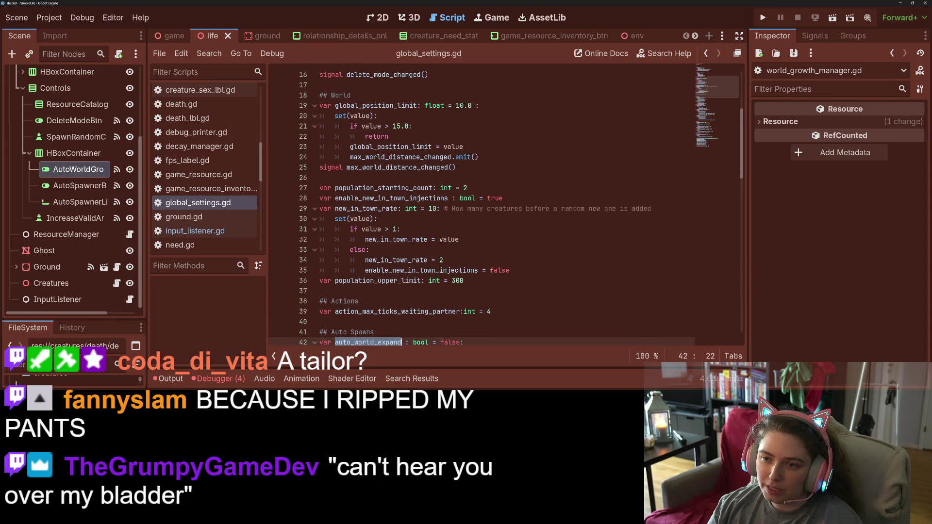
pyautogui.doubleClick(459, 105)
pyautogui.write('2')
pyautogui.hotkey('ctrl', 's')
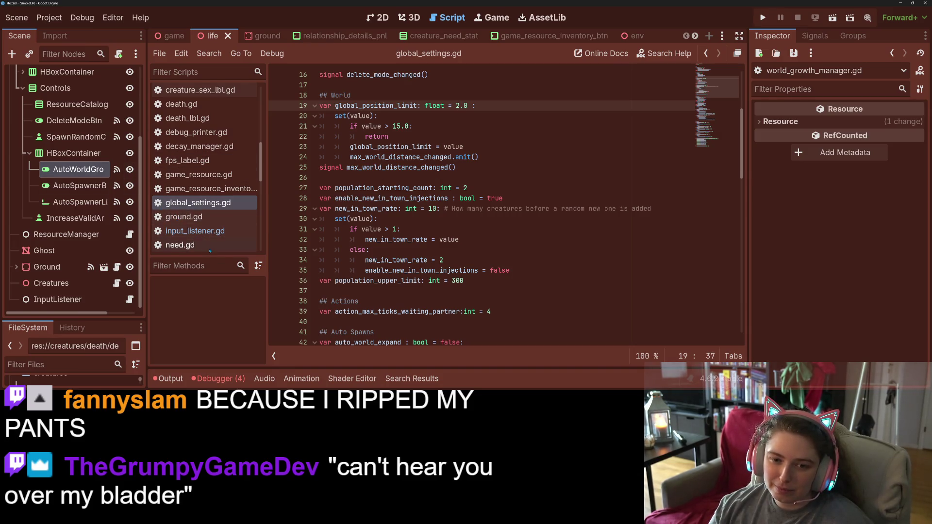
pyautogui.scroll(8, 209, 241)
pyautogui.scroll(-10, 207, 231)
pyautogui.scroll(3, 207, 229)
pyautogui.scroll(6, 209, 223)
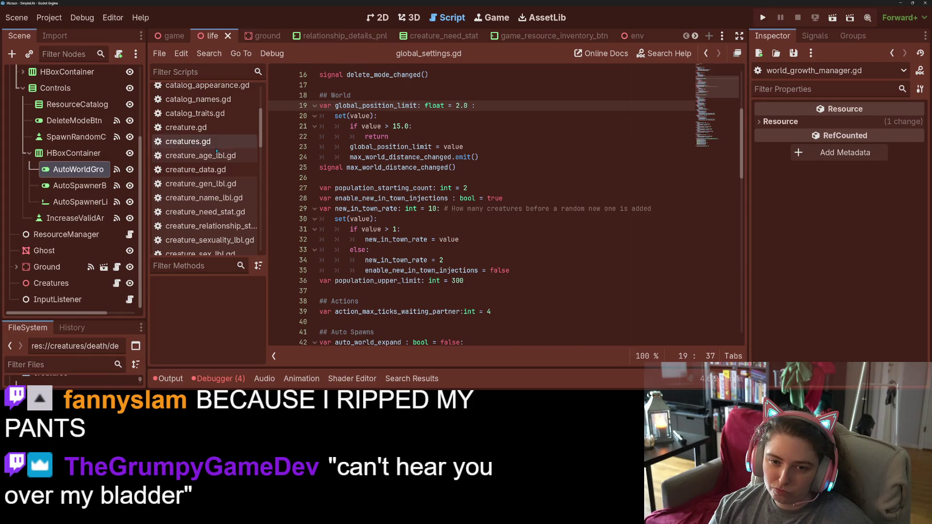
# Step: In creatures.gd, inspect where spawning uses global_position_limit
pyautogui.click(216, 146)
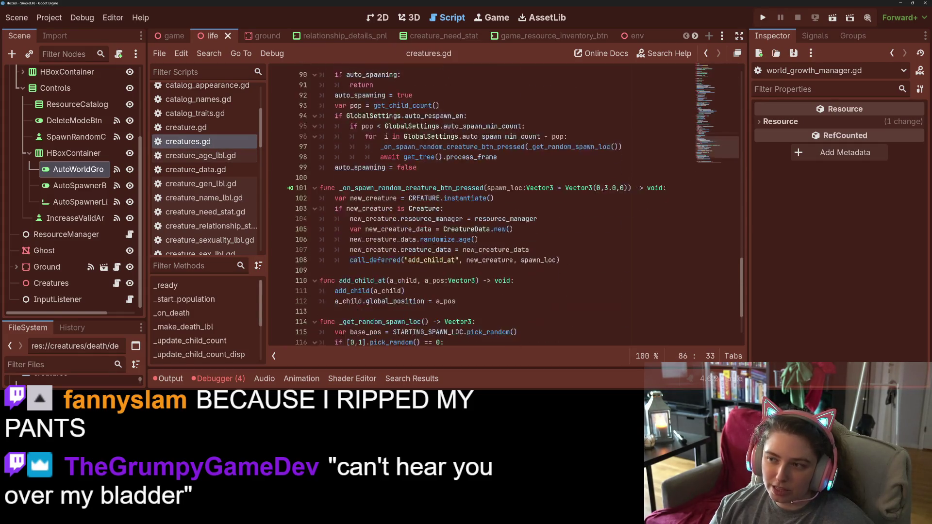
pyautogui.scroll(-3, 486, 219)
pyautogui.click(534, 314)
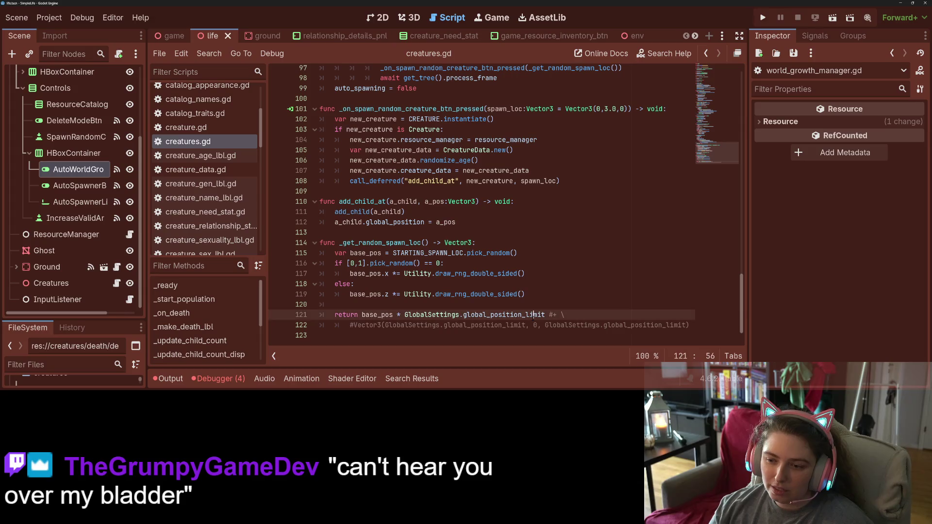
pyautogui.click(514, 315)
pyautogui.scroll(4, 513, 315)
pyautogui.click(413, 274)
pyautogui.scroll(15, 412, 275)
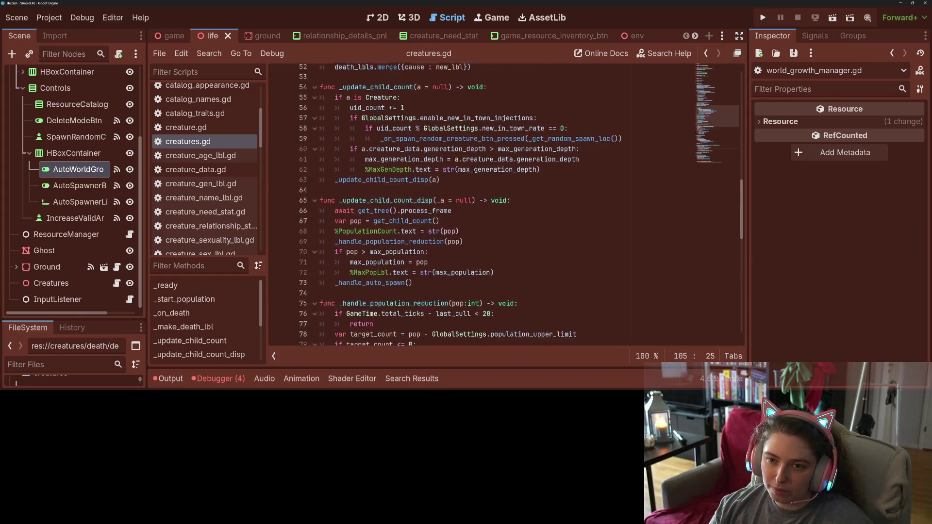
pyautogui.scroll(11, 412, 274)
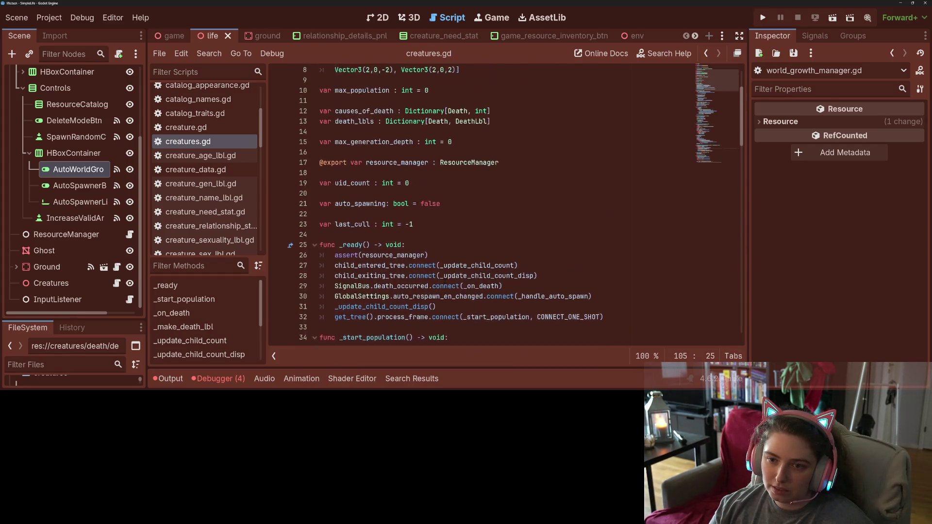
pyautogui.scroll(2, 413, 274)
# Step: Give max_population a setter that assigns max_population = value
pyautogui.click(470, 163)
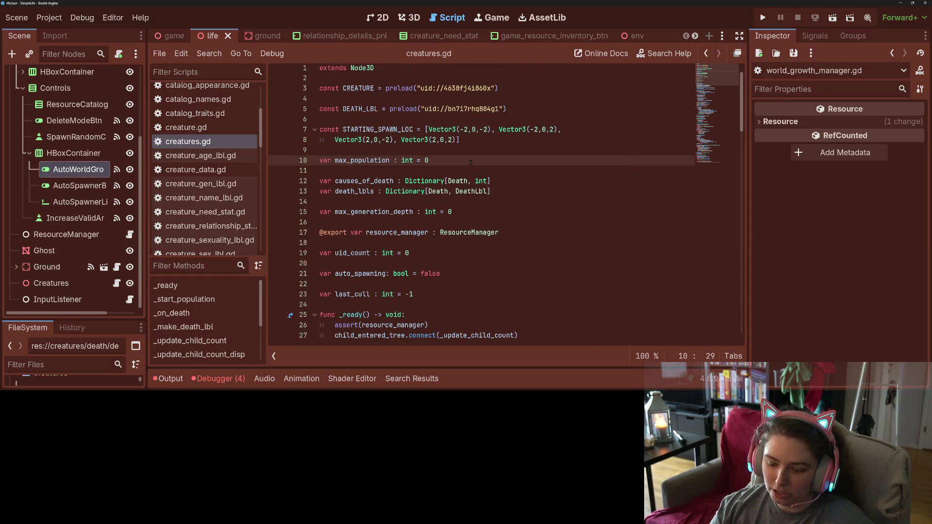
pyautogui.write(':')
pyautogui.press('Return')
pyautogui.write('set(val')
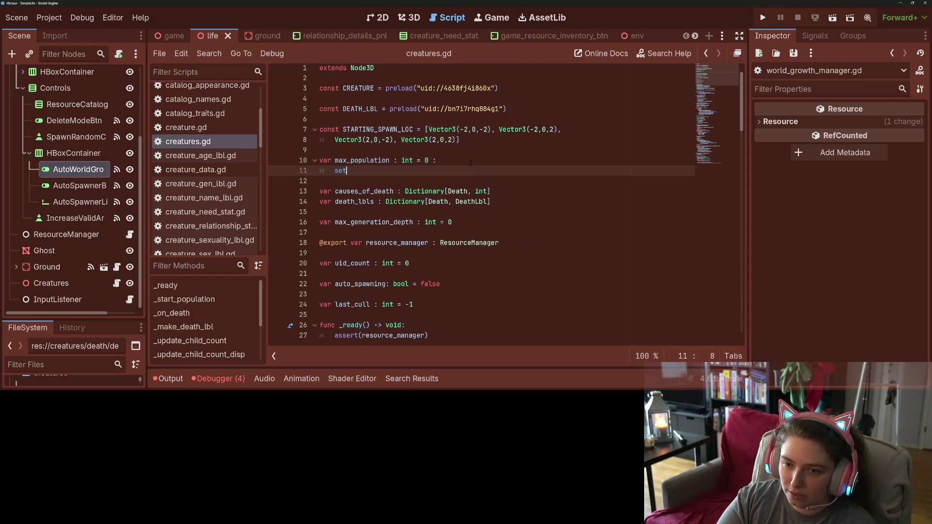
pyautogui.write('ue)')
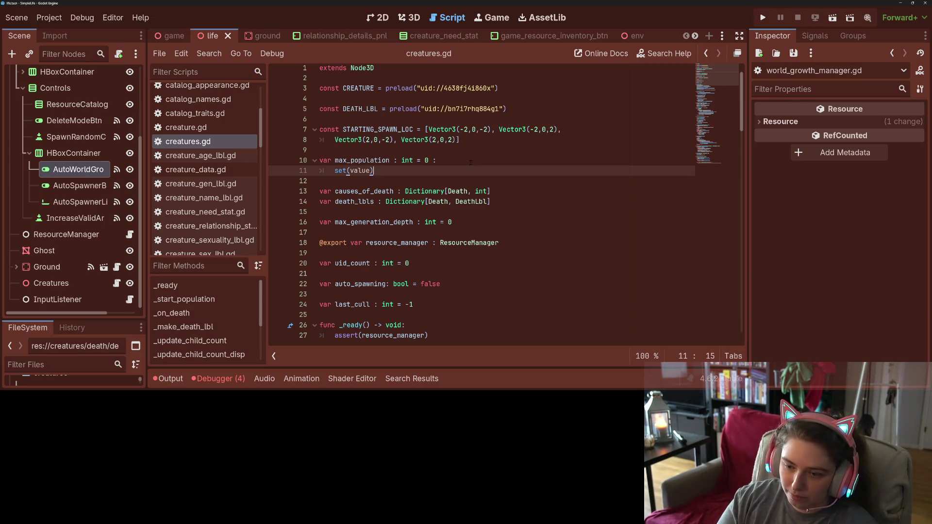
pyautogui.press('Return')
pyautogui.write('ma')
pyautogui.press('Return')
pyautogui.press('BackSpace')
pyautogui.press('BackSpace')
pyautogui.press('BackSpace')
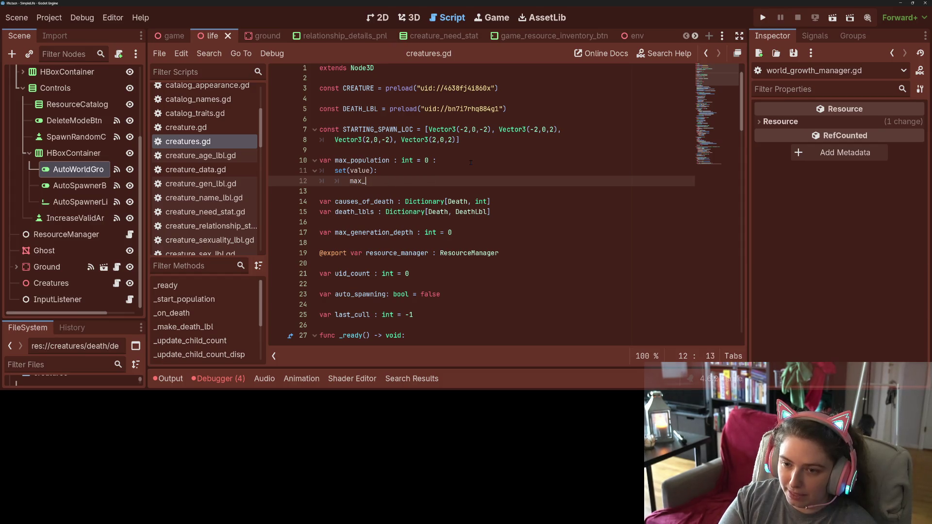
pyautogui.write('pop')
pyautogui.press('Return')
pyautogui.write('= value')
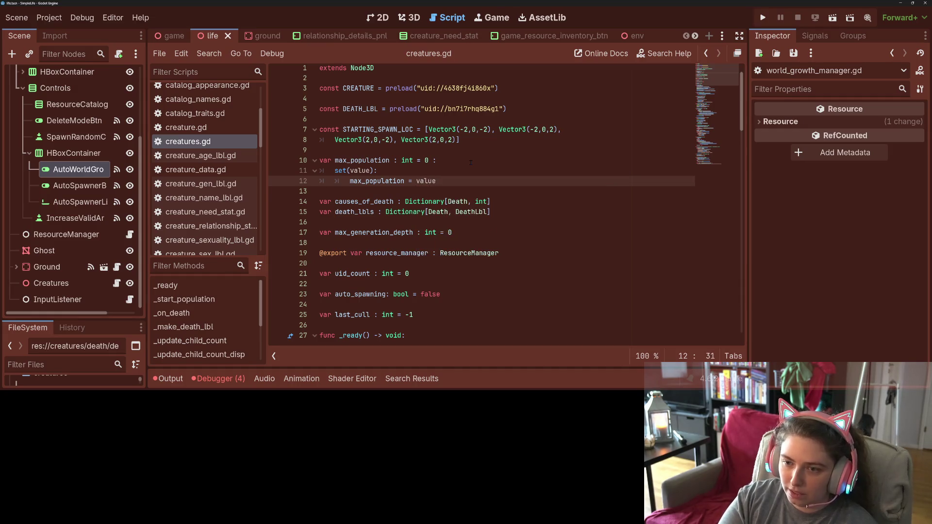
pyautogui.press('Return')
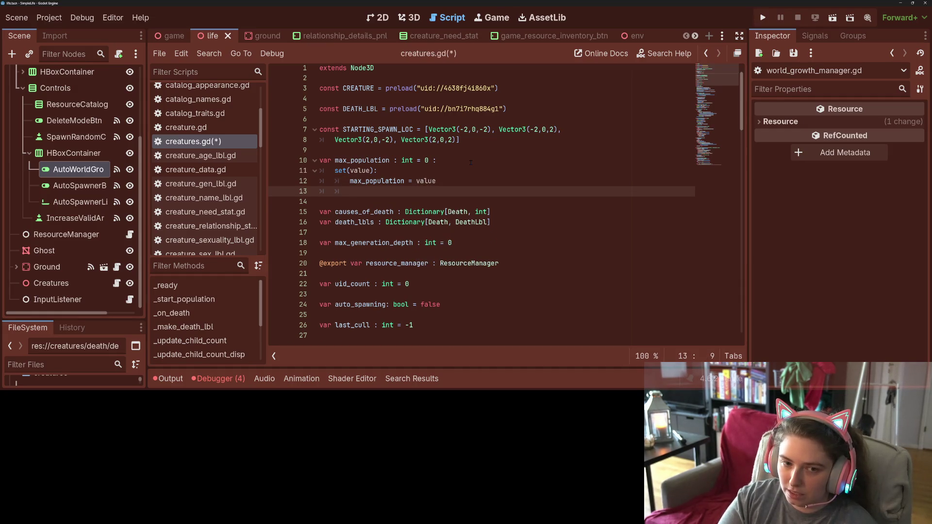
# Step: Add a call WorldGrowthManager.check_can_expand(max_population) inside the setter
pyautogui.write('Wr')
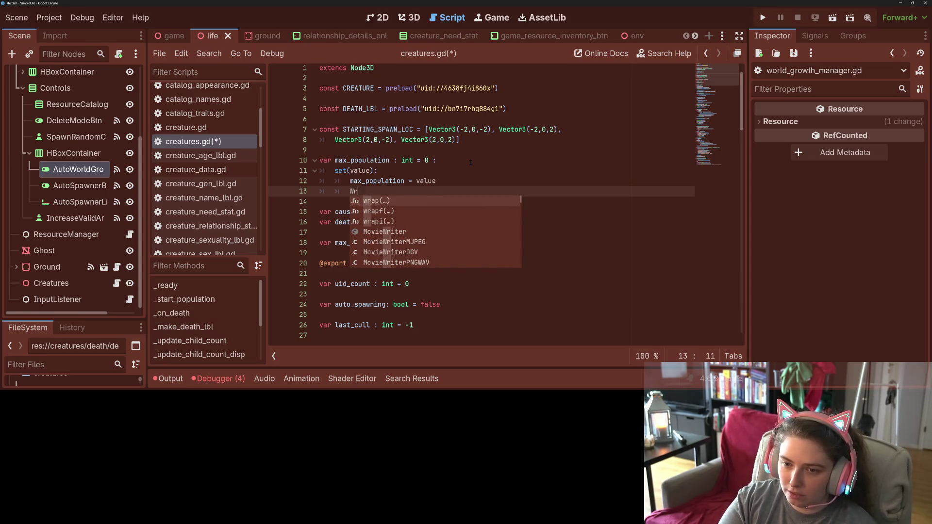
pyautogui.press('BackSpace')
pyautogui.write('o')
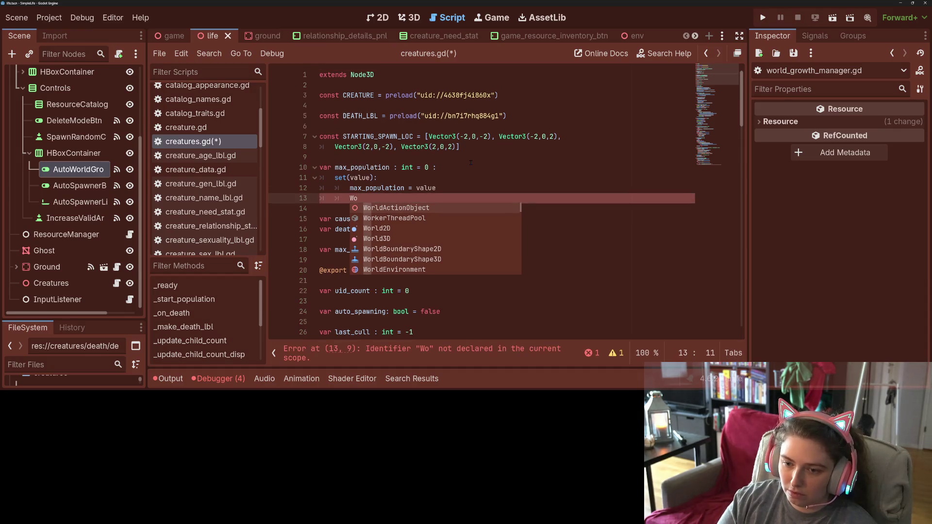
pyautogui.press('BackSpace')
pyautogui.press('BackSpace')
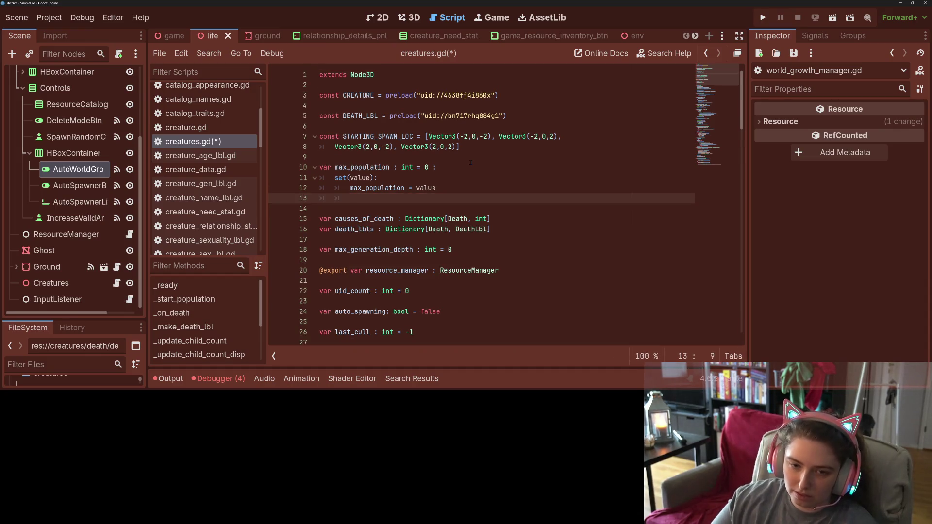
pyautogui.scroll(-3, 195, 193)
pyautogui.scroll(-10, 194, 193)
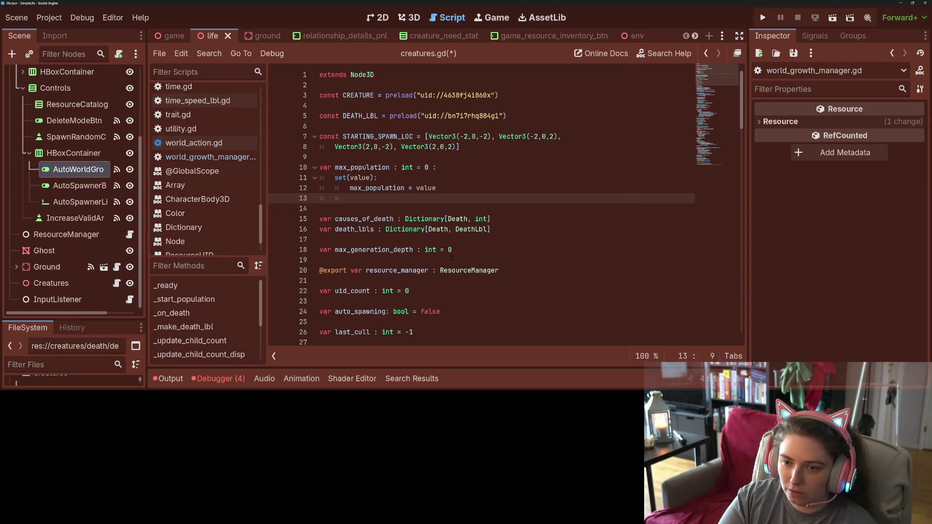
pyautogui.write('W')
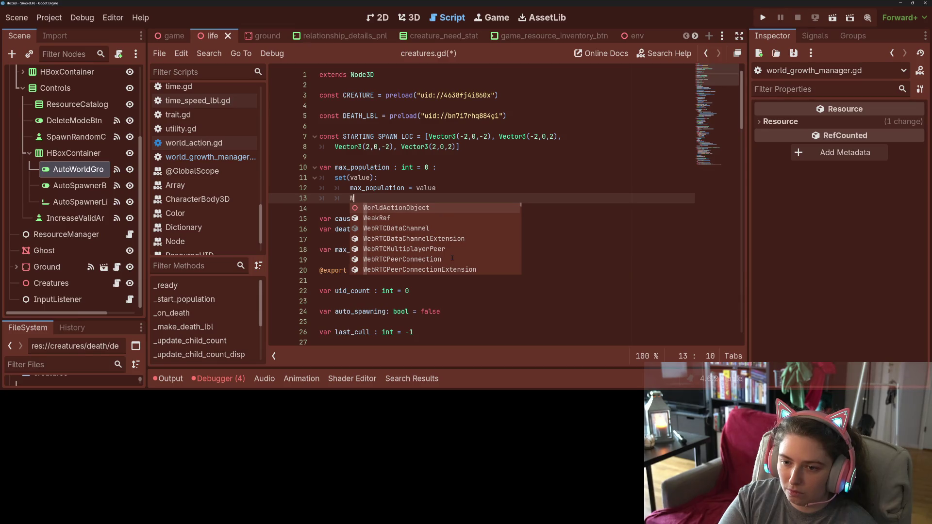
pyautogui.write('ro')
pyautogui.press('BackSpace')
pyautogui.press('BackSpace')
pyautogui.write('orl')
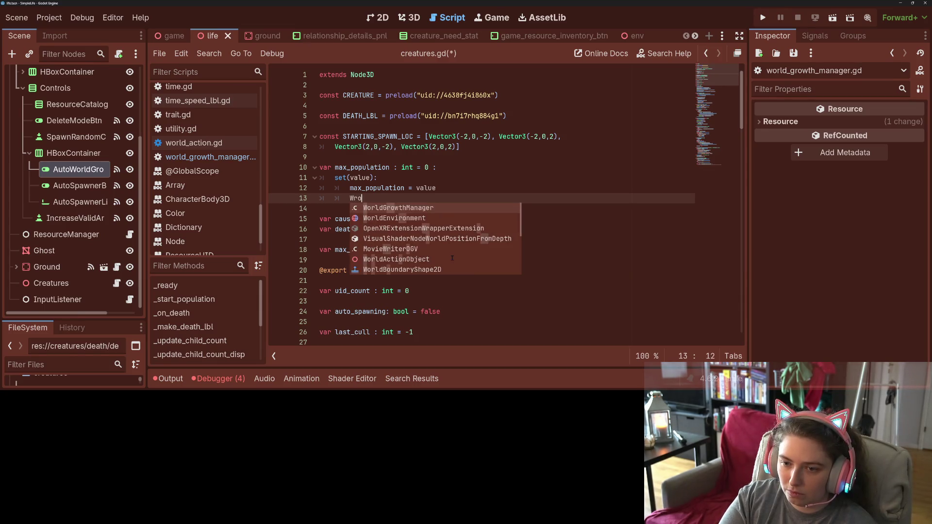
pyautogui.write('dG')
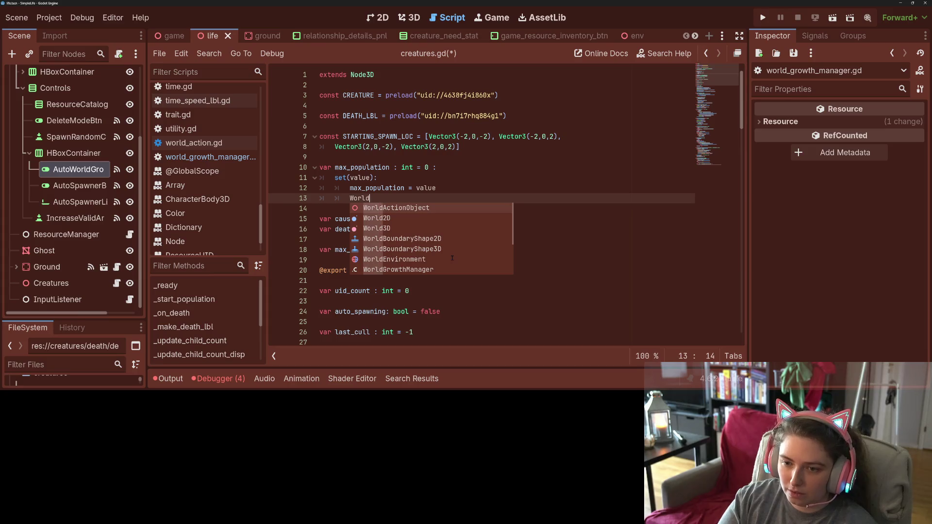
pyautogui.press('Return')
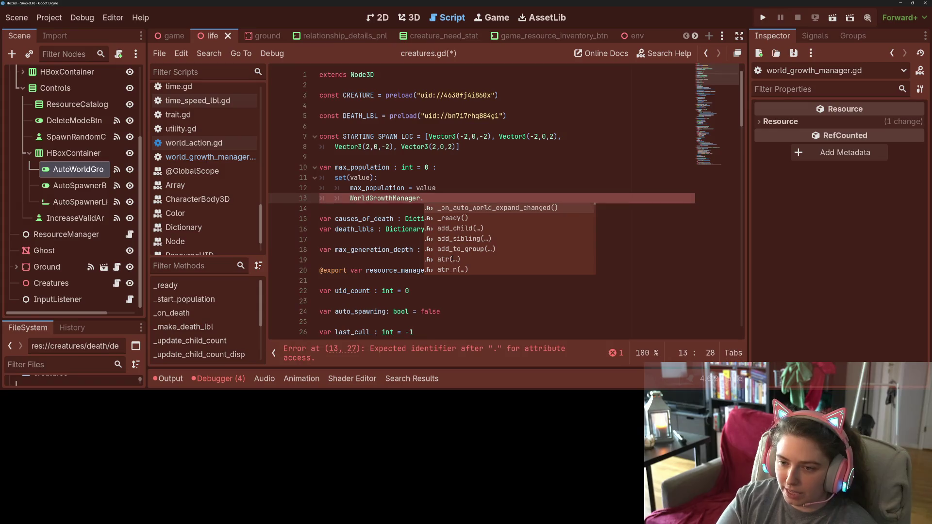
pyautogui.write('check_')
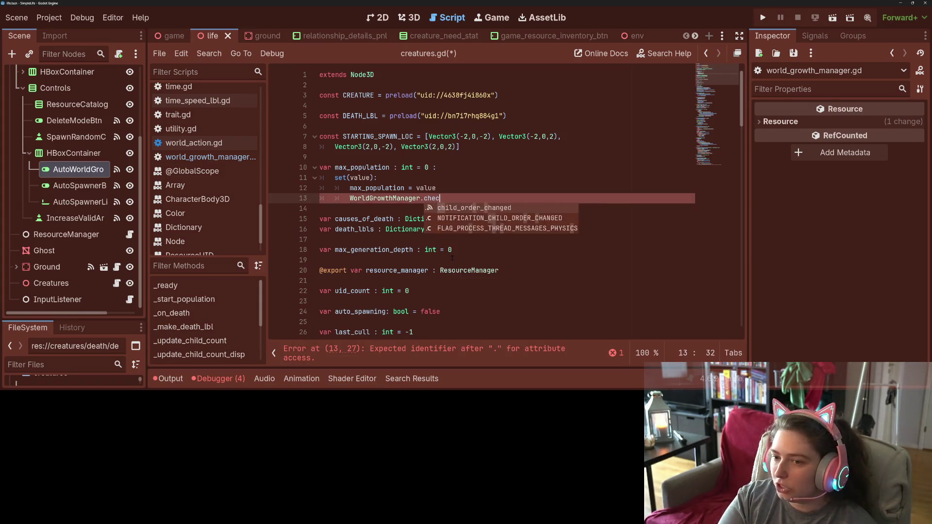
pyautogui.write('population')
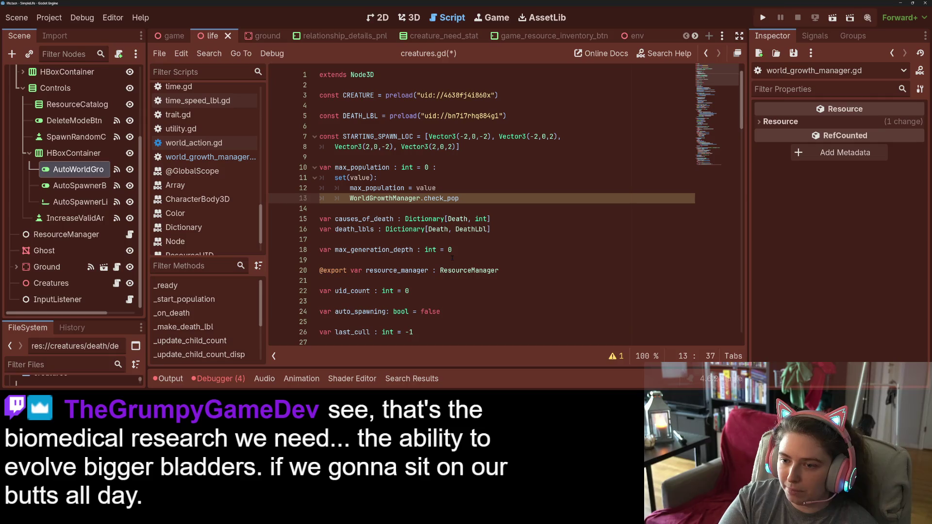
pyautogui.write('_')
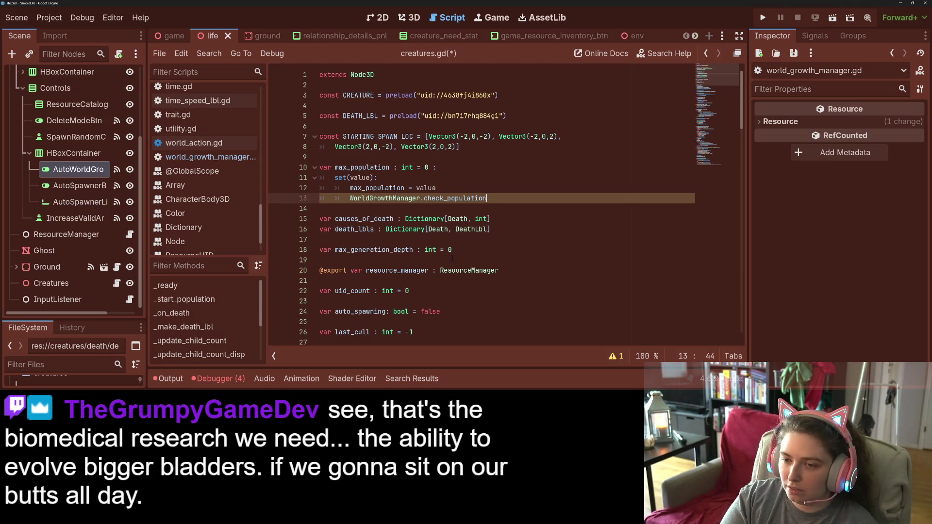
pyautogui.press('BackSpace')
pyautogui.press('BackSpace')
pyautogui.press('BackSpace')
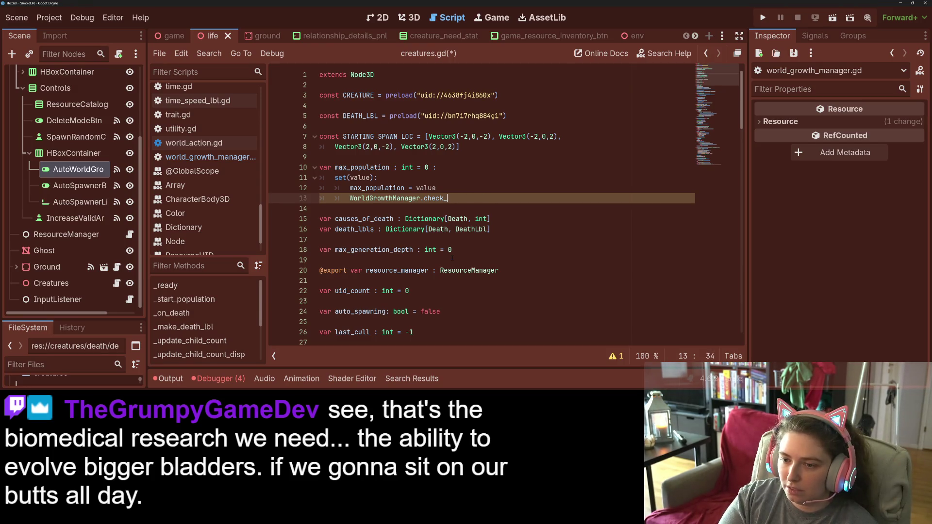
pyautogui.write('can_ex')
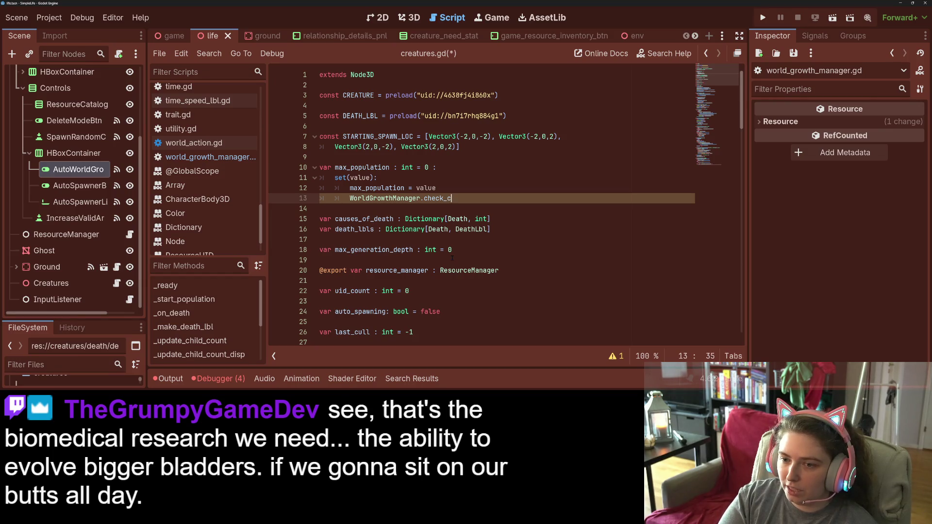
pyautogui.write('(max')
pyautogui.press('Down')
pyautogui.press('Return')
# Step: Rename the called method to try_expand and save creatures.gd
pyautogui.doubleClick(446, 199)
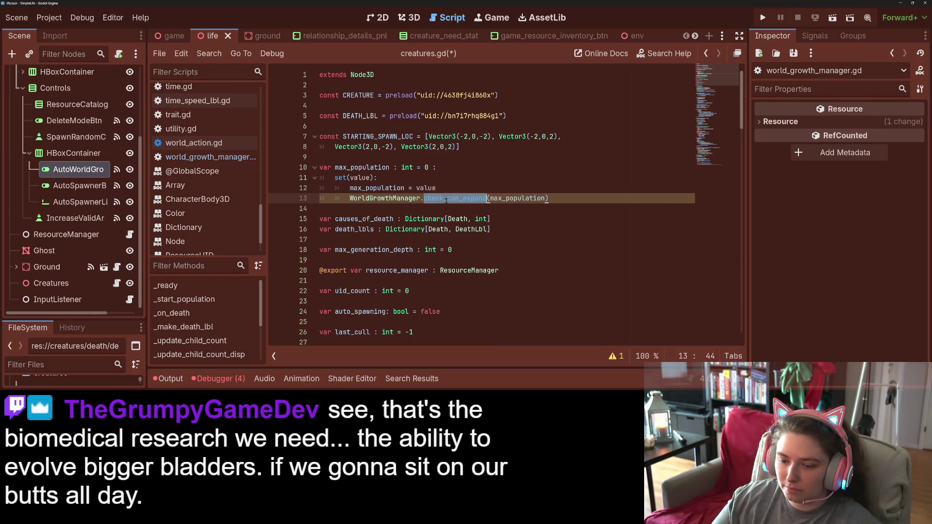
pyautogui.moveTo(459, 199); pyautogui.dragTo(423, 198)
pyautogui.write('try')
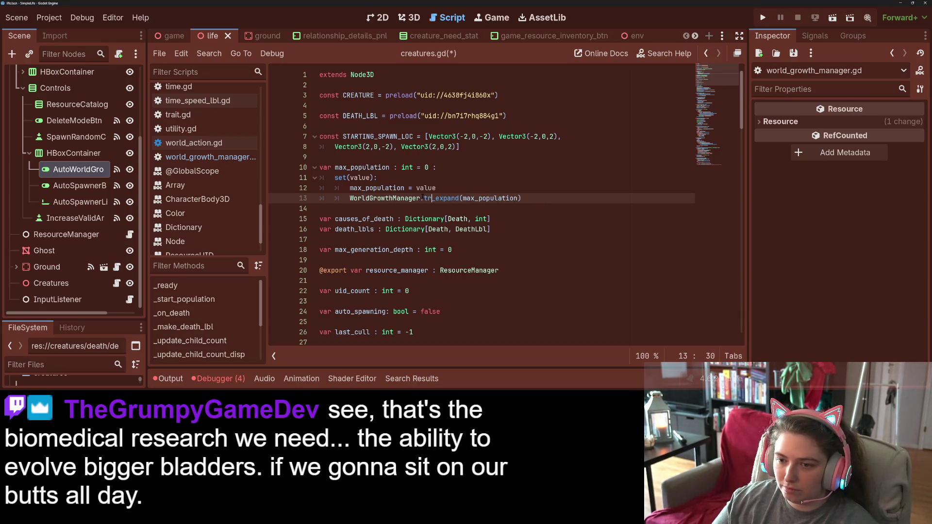
pyautogui.doubleClick(442, 199)
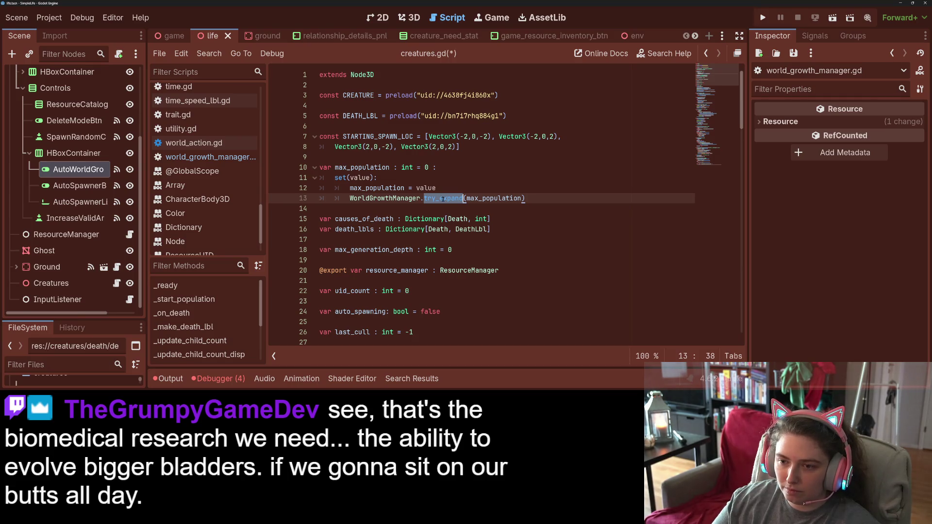
pyautogui.click(381, 199)
pyautogui.doubleClick(382, 199)
pyautogui.click(393, 199)
pyautogui.hotkey('ctrl', 's')
pyautogui.scroll(-2, 394, 208)
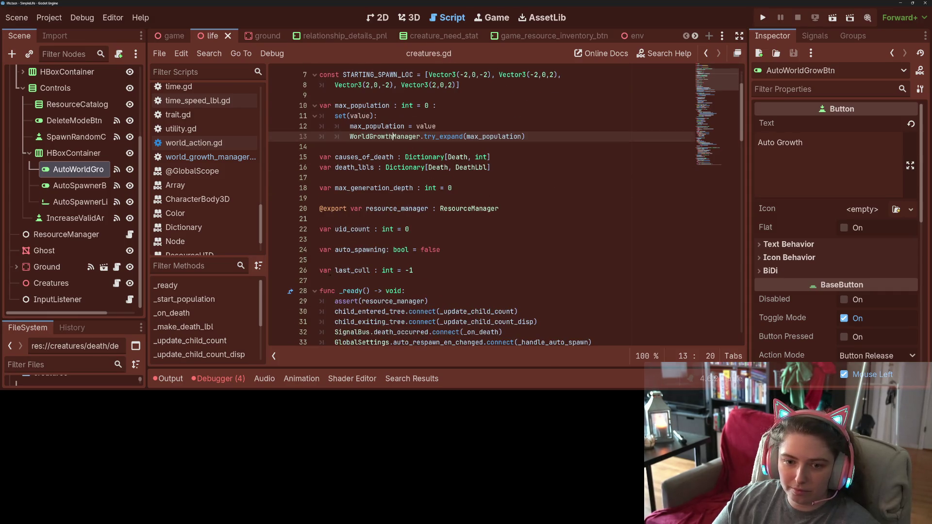
# Step: Append func try_expand(a_pop : int) -> void: with pass to world_growth_manager.gd and save
pyautogui.click(228, 155)
pyautogui.click(408, 224)
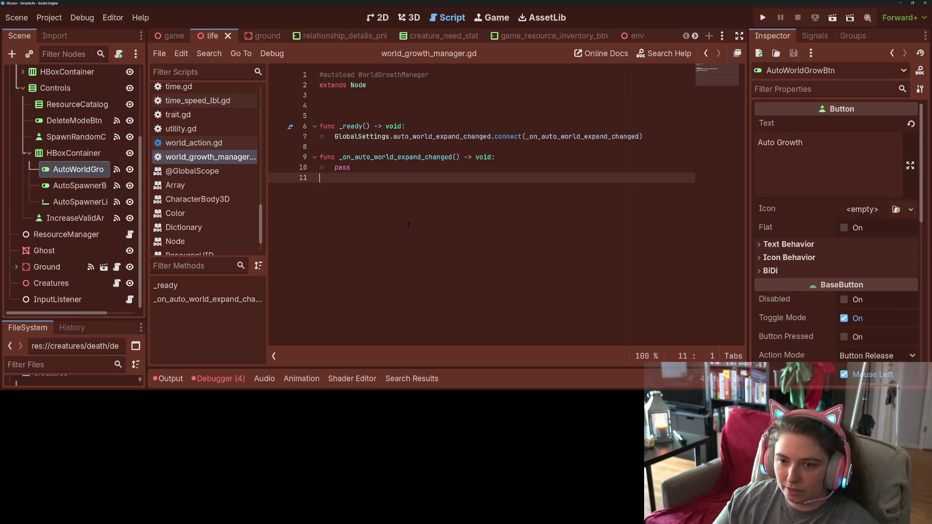
pyautogui.press('Return')
pyautogui.write('func try_expand')
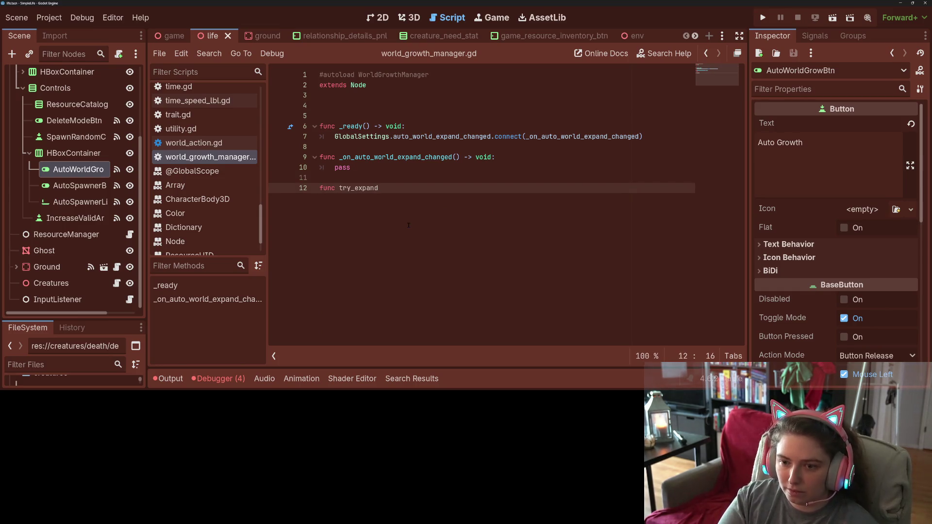
pyautogui.write('(a_pop')
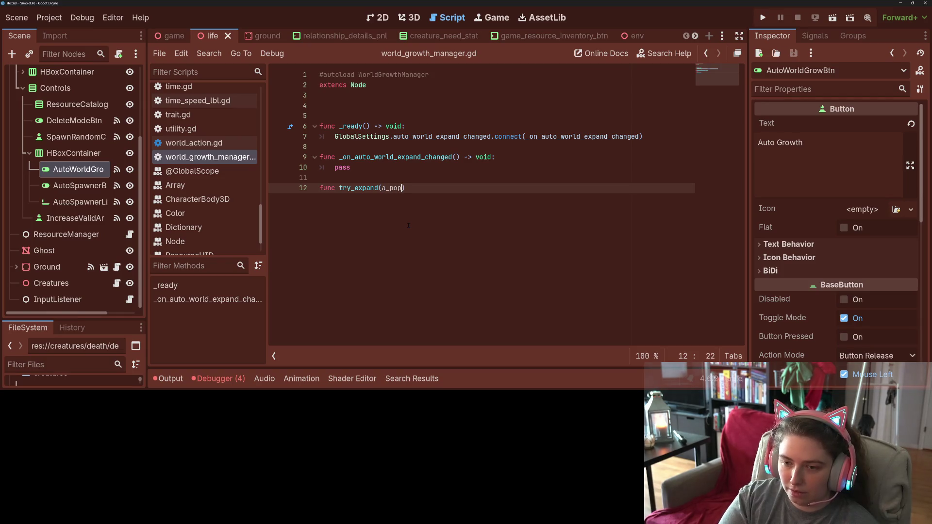
pyautogui.write(' : int) -> ')
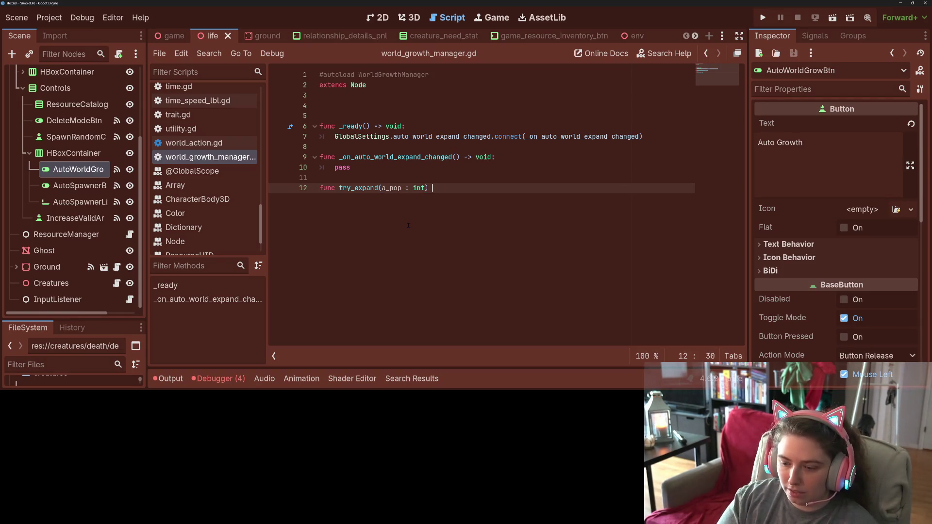
pyautogui.write('void:')
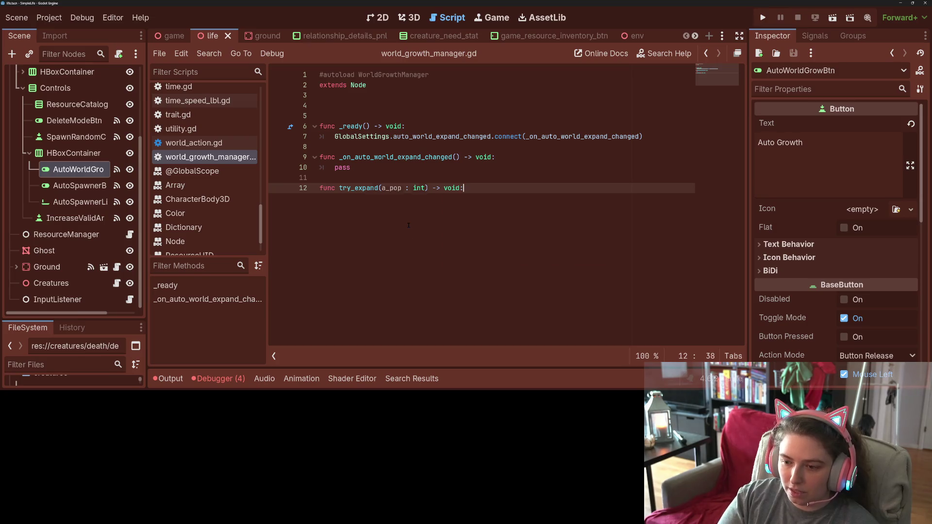
pyautogui.press('Return')
pyautogui.write('pass')
pyautogui.hotkey('ctrl', 's')
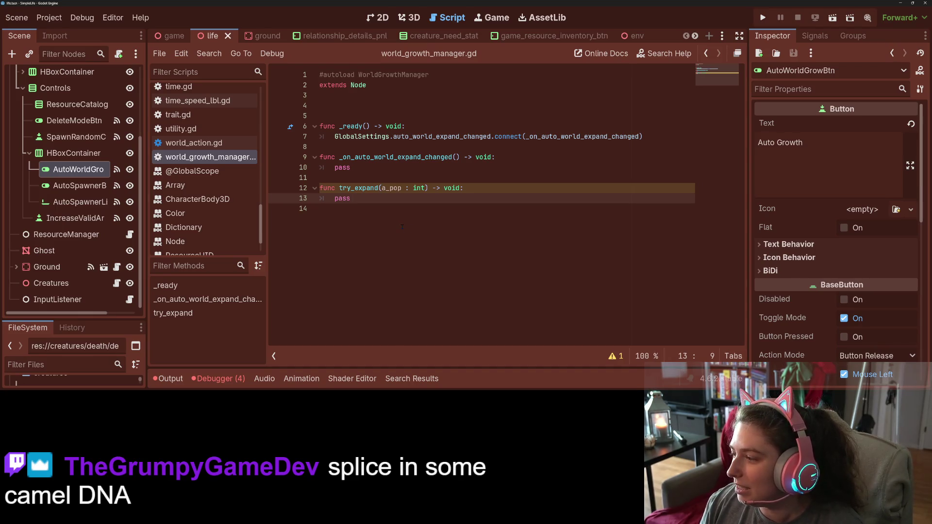
pyautogui.moveTo(375, 127); pyautogui.dragTo(374, 121)
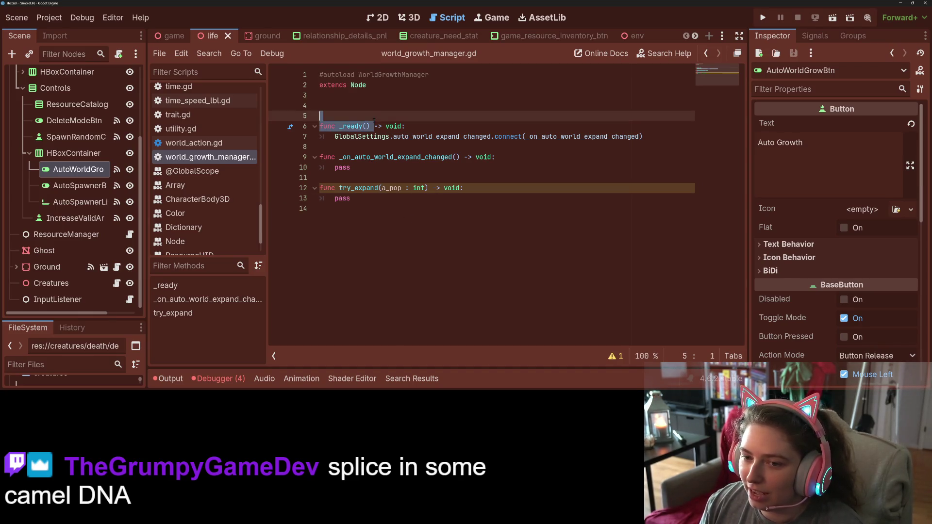
pyautogui.click(381, 113)
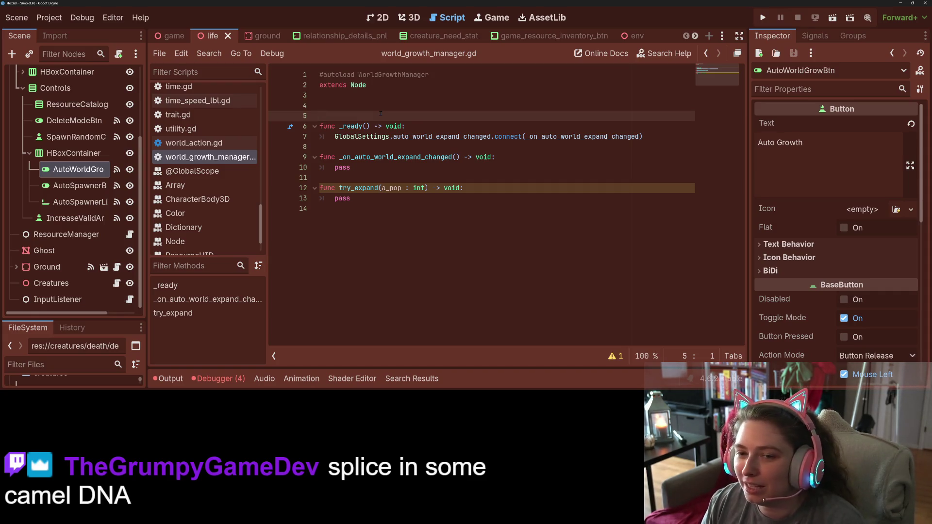
pyautogui.press('Up')
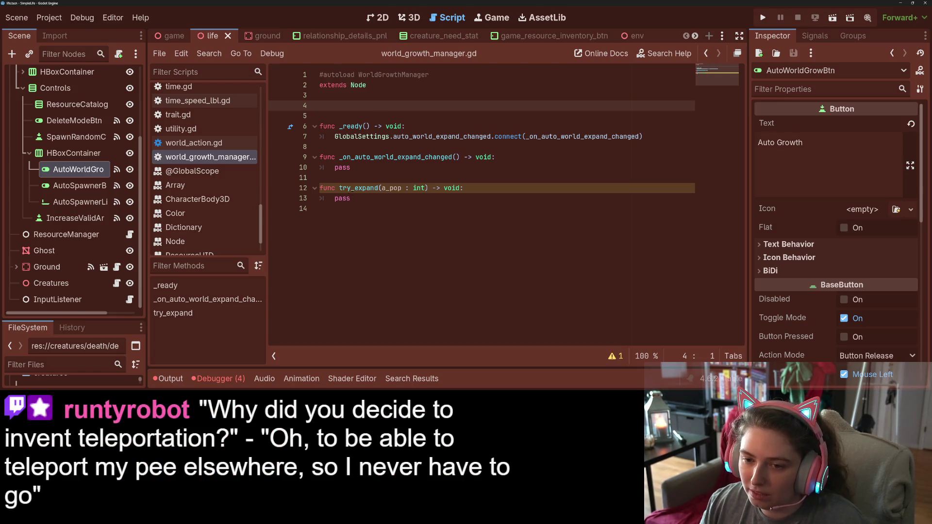
pyautogui.click(345, 198)
pyautogui.doubleClick(347, 198)
pyautogui.click(354, 199)
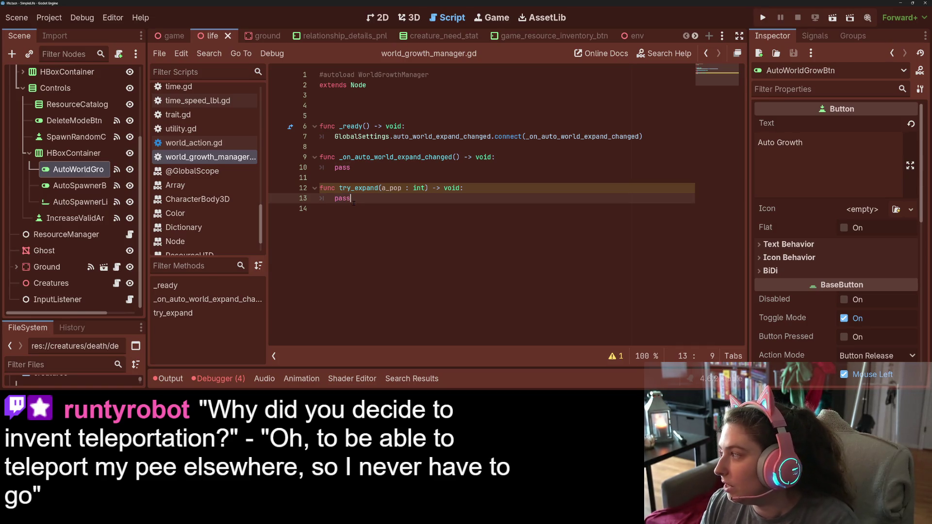
pyautogui.doubleClick(353, 200)
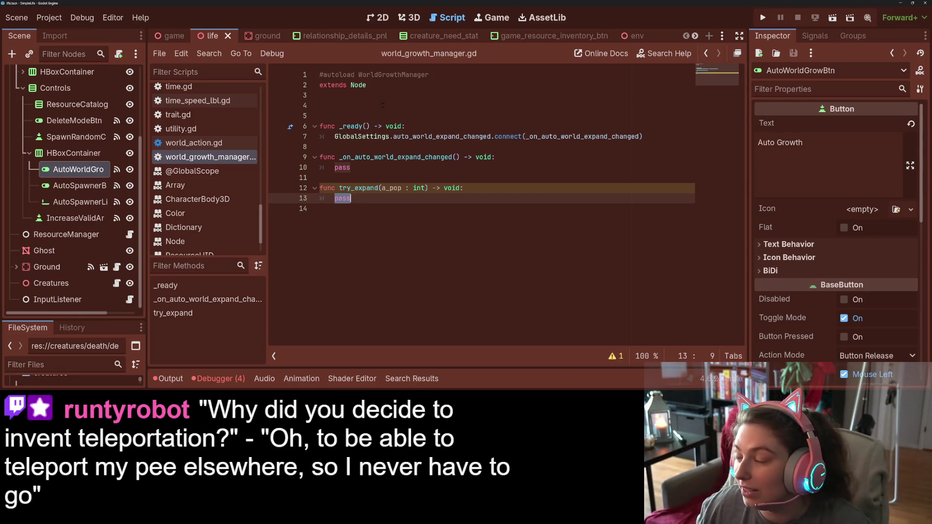
pyautogui.click(369, 106)
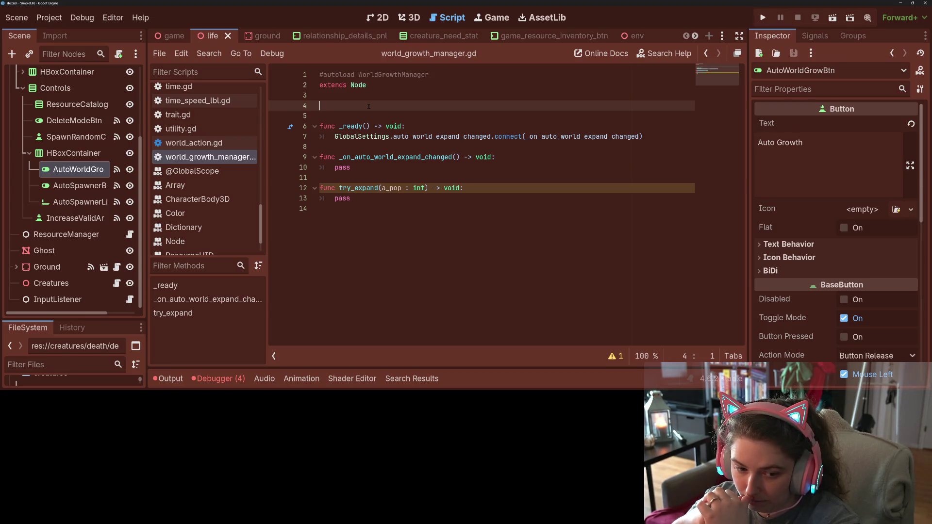
# Step: Declare var max_world_size : float = GlobalSettings.global_position_limit on line 4 and save
pyautogui.write('var m')
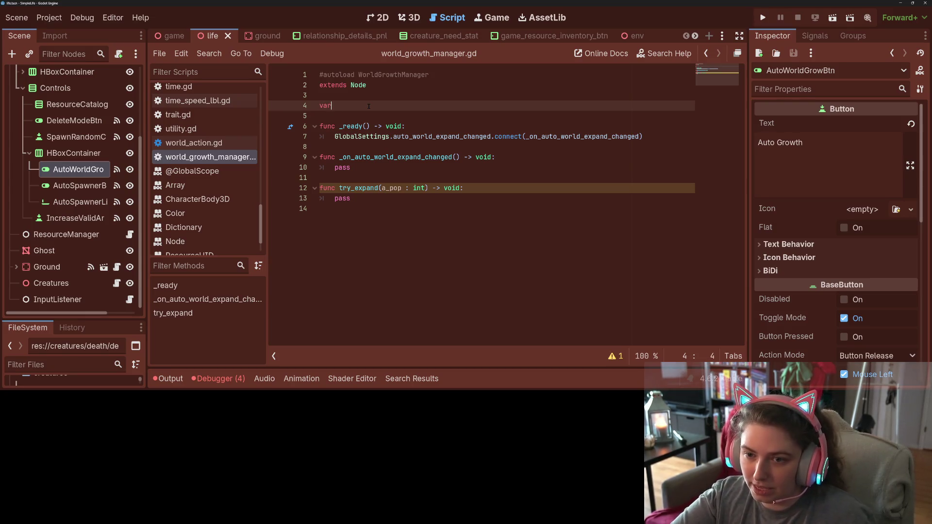
pyautogui.write('ax_')
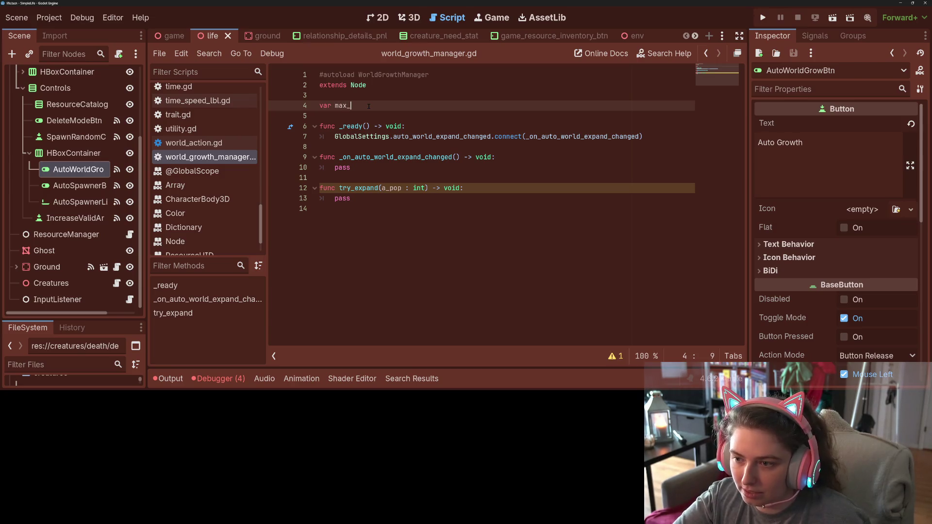
pyautogui.write('world')
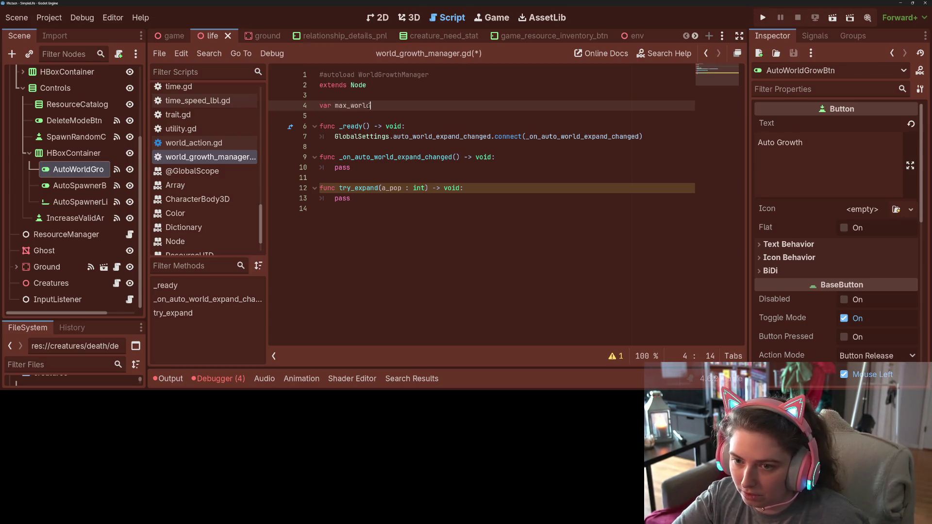
pyautogui.press('BackSpace')
pyautogui.press('BackSpace')
pyautogui.press('BackSpace')
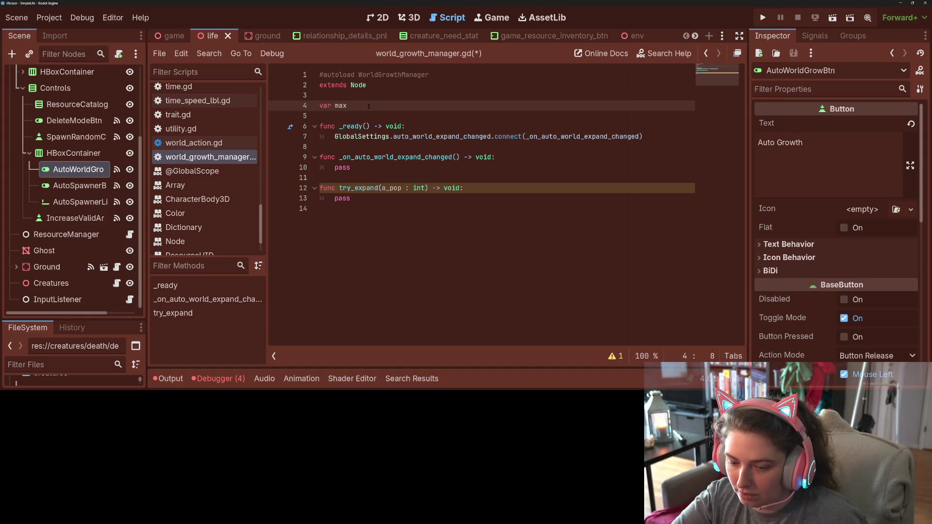
pyautogui.write('_world_size')
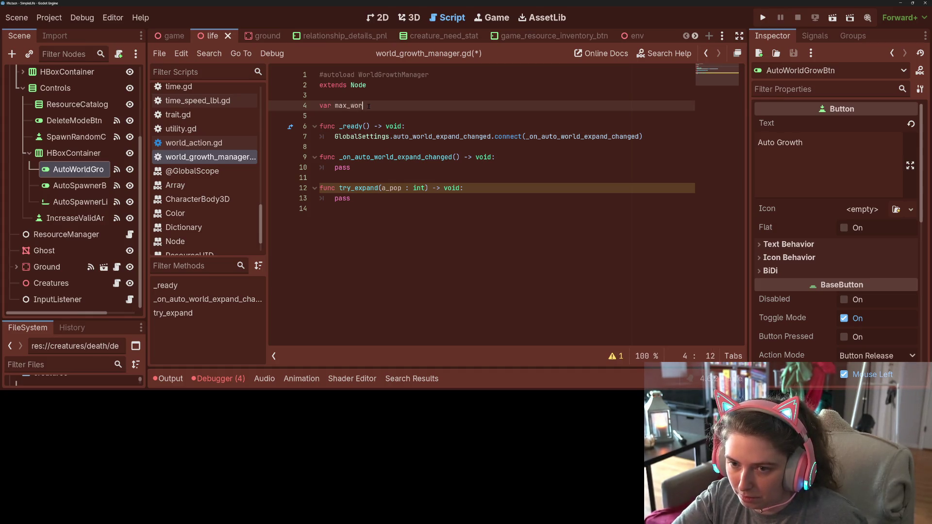
pyautogui.write(' : float = ')
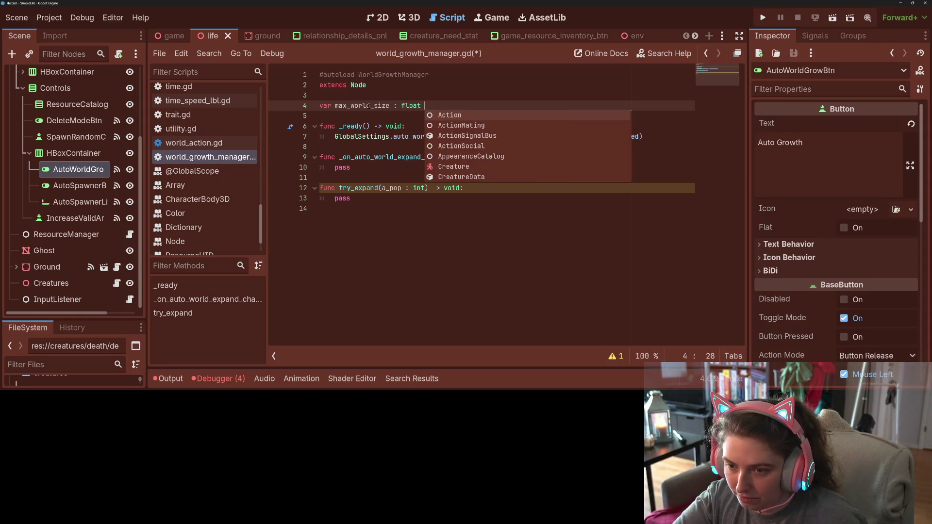
pyautogui.write('2')
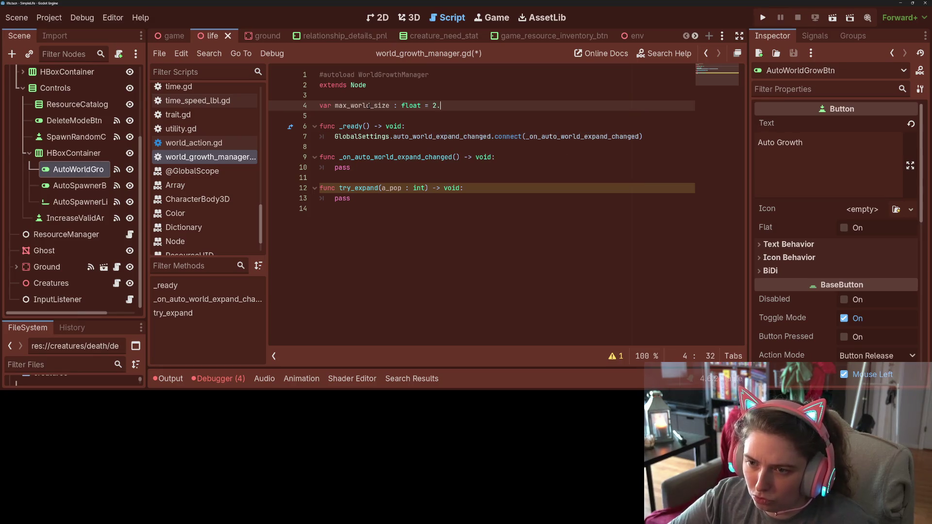
pyautogui.press('BackSpace')
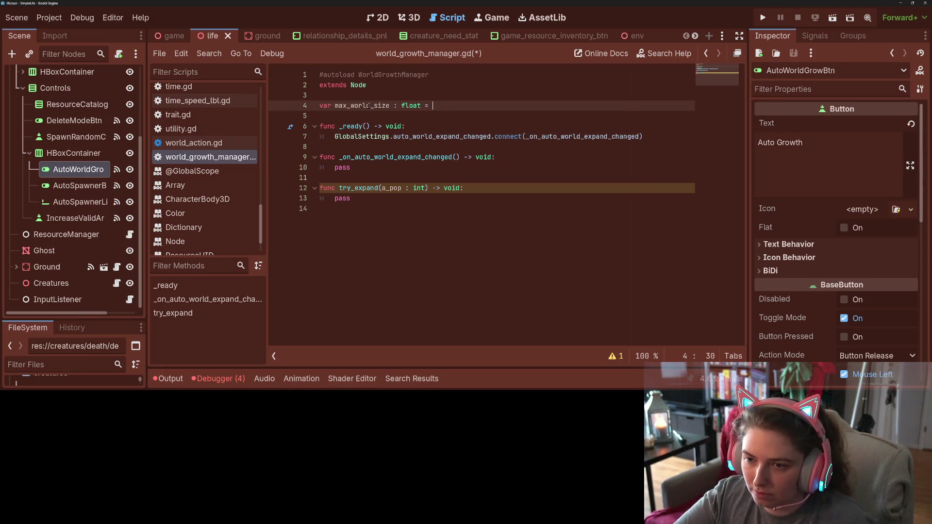
pyautogui.write('Glob')
pyautogui.press('Return')
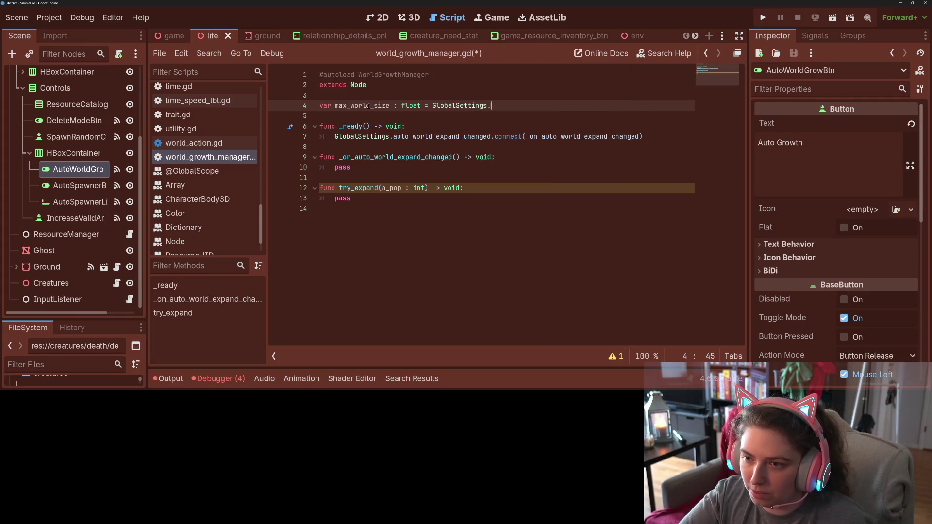
pyautogui.write('.glo')
pyautogui.press('Return')
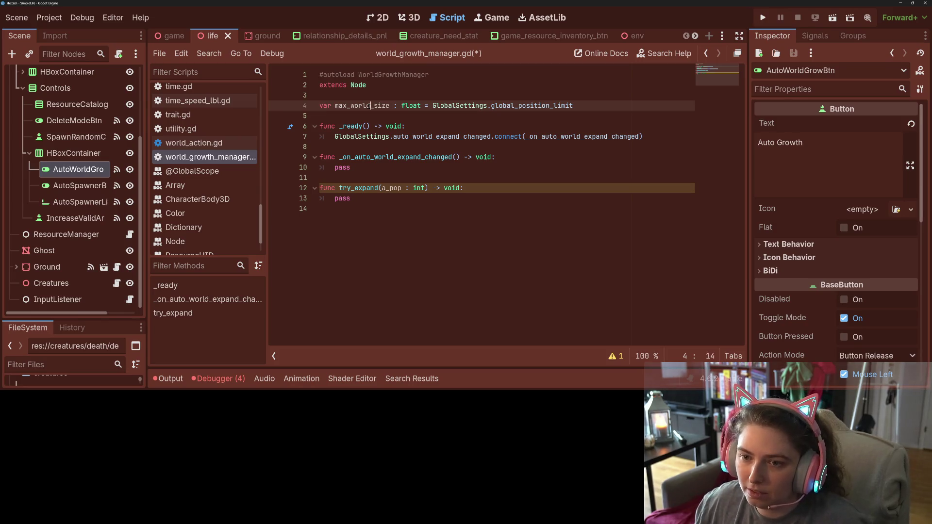
pyautogui.doubleClick(369, 105)
pyautogui.hotkey('ctrl', 's')
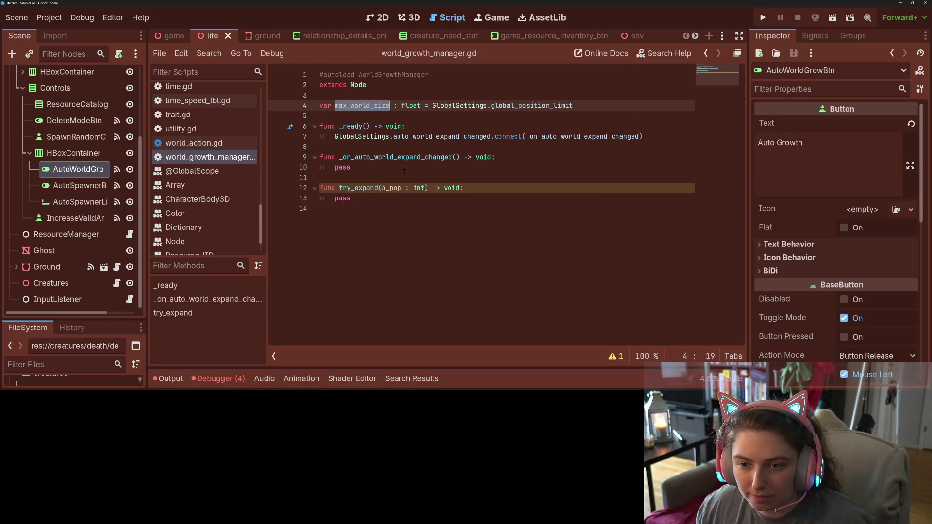
pyautogui.doubleClick(342, 198)
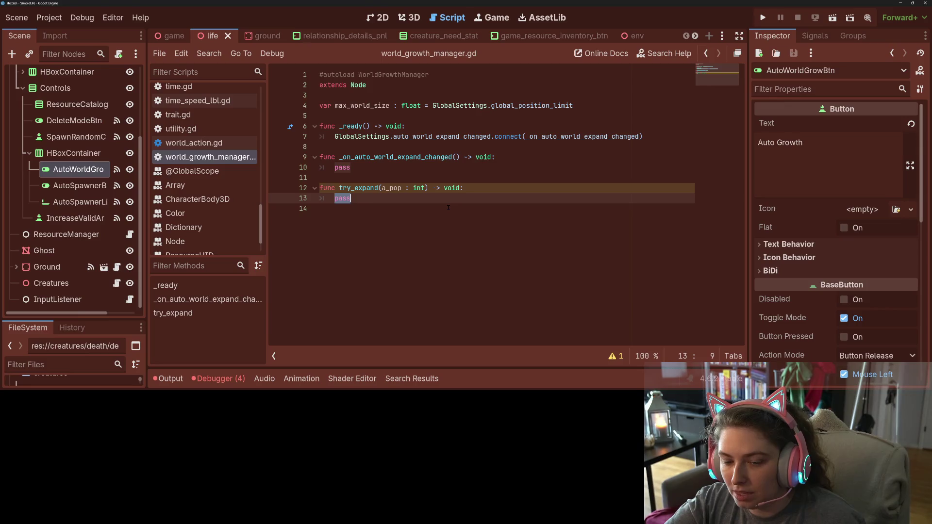
# Step: Replace pass in try_expand with max_world_size = floorf(a_pop / 4.0) and save
pyautogui.write('max_world_size =')
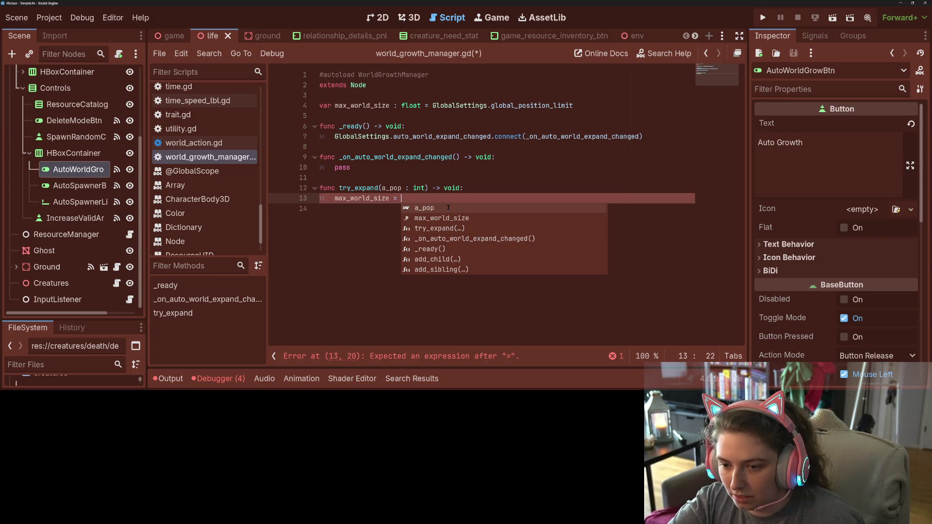
pyautogui.press('Return')
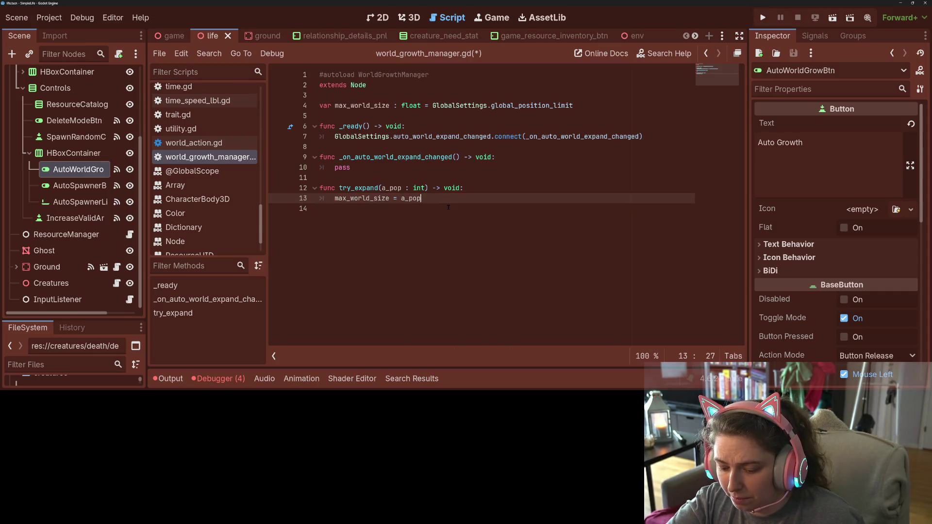
pyautogui.write('/ 4')
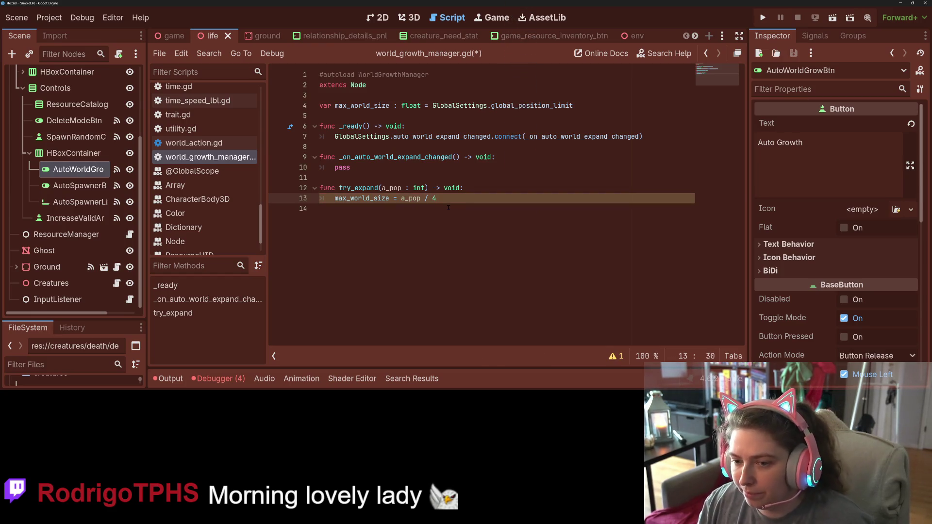
pyautogui.press('Left')
pyautogui.write('(')
pyautogui.press('End')
pyautogui.write(')')
pyautogui.press('Left')
pyautogui.press('Left')
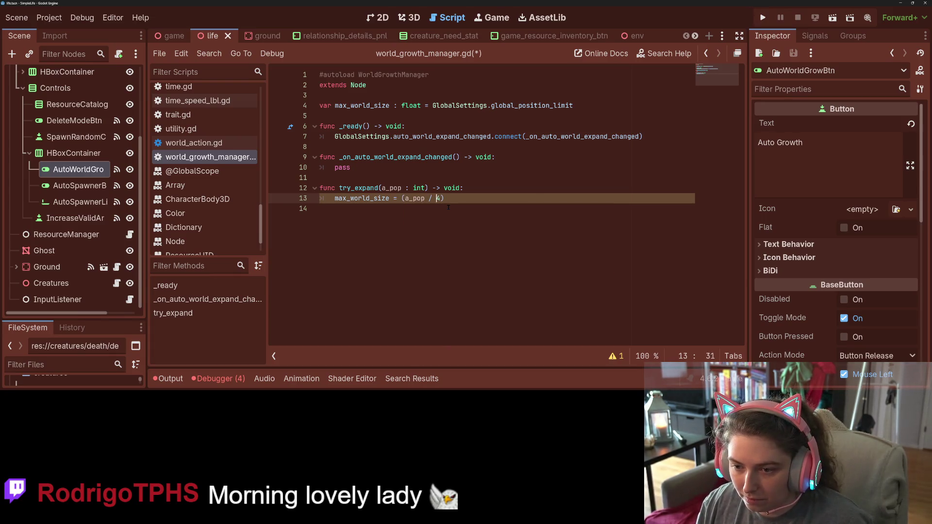
pyautogui.write('.0')
pyautogui.press('Left')
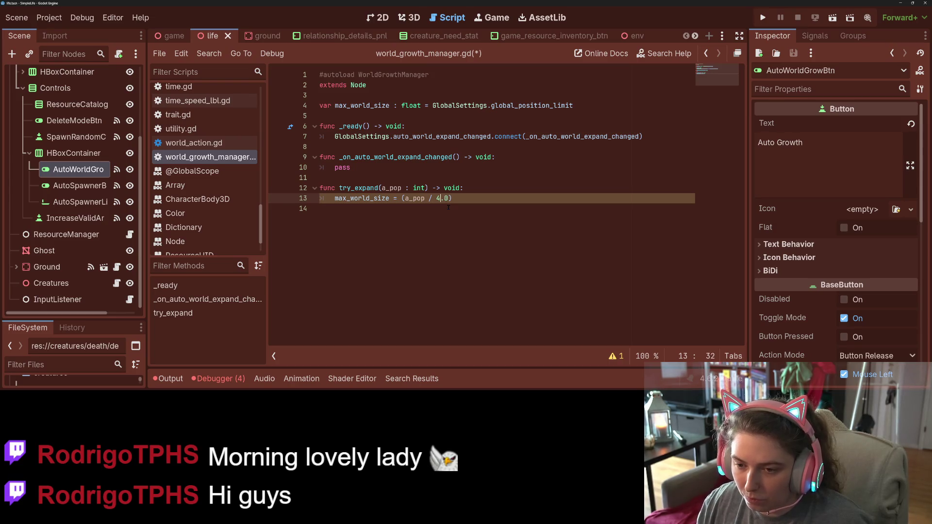
pyautogui.write('flop')
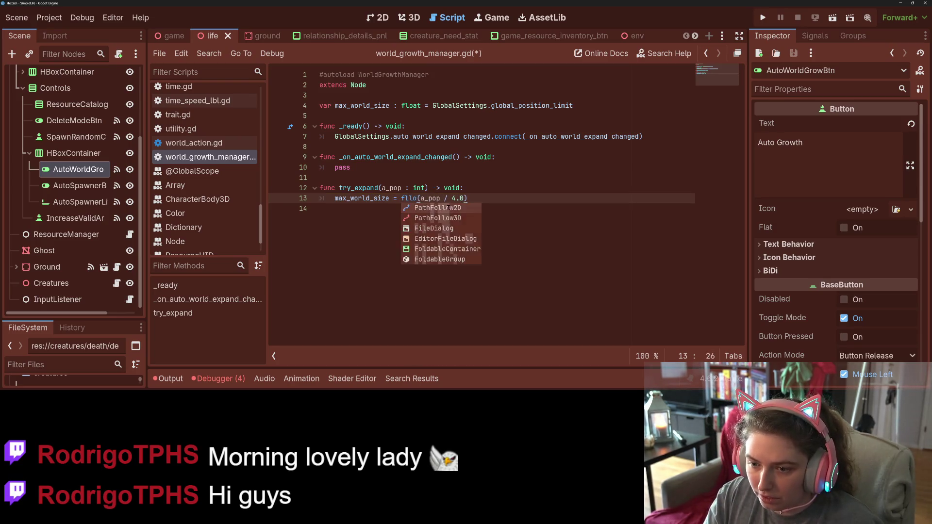
pyautogui.press('BackSpace')
pyautogui.write('or')
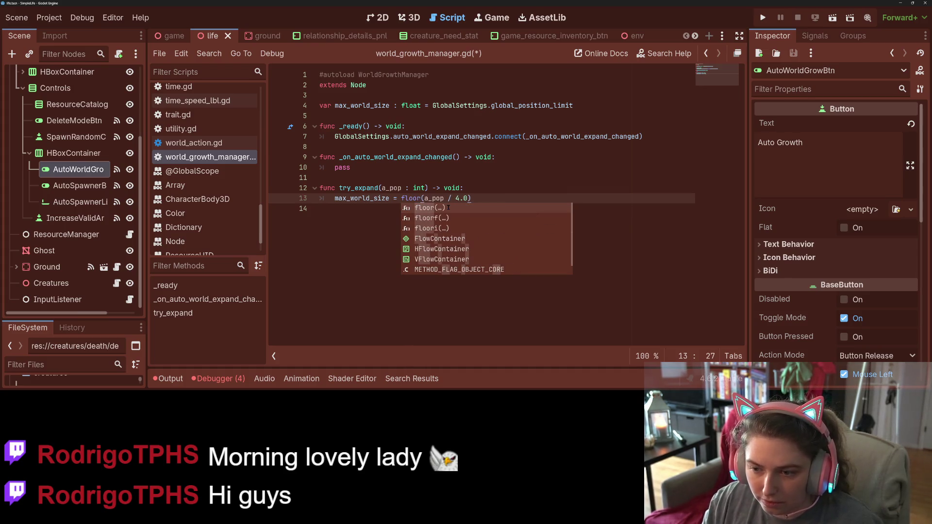
pyautogui.press('Down')
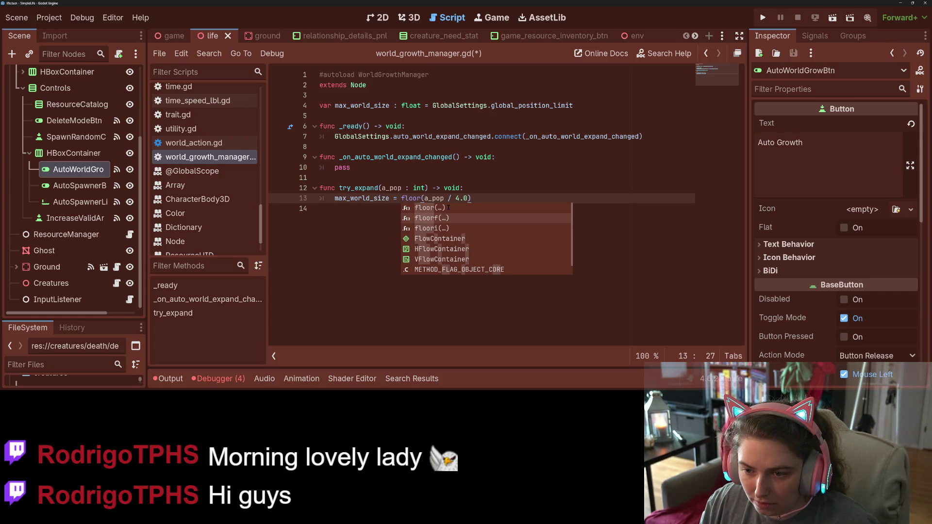
pyautogui.press('Return')
pyautogui.hotkey('ctrl', 's')
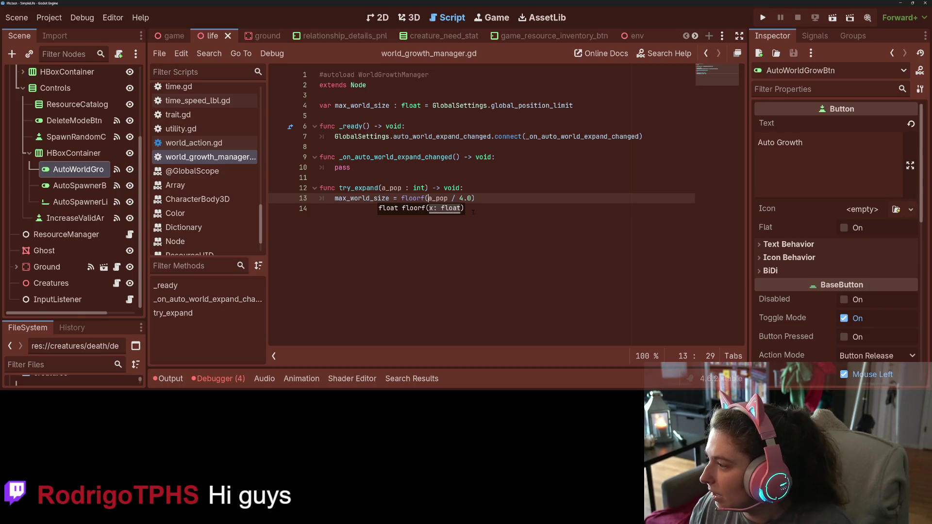
# Step: Append + 2.0 to the max_world_size assignment in try_expand
pyautogui.click(493, 199)
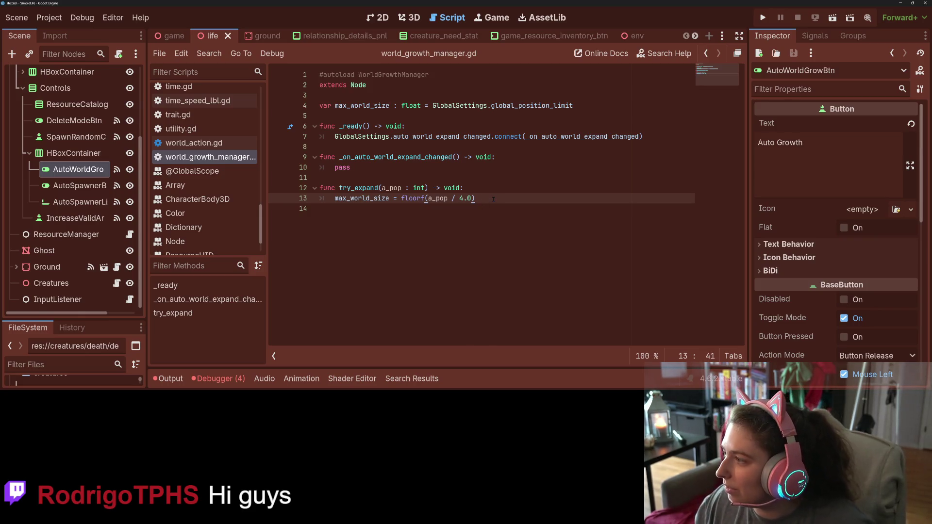
pyautogui.write('+ ')
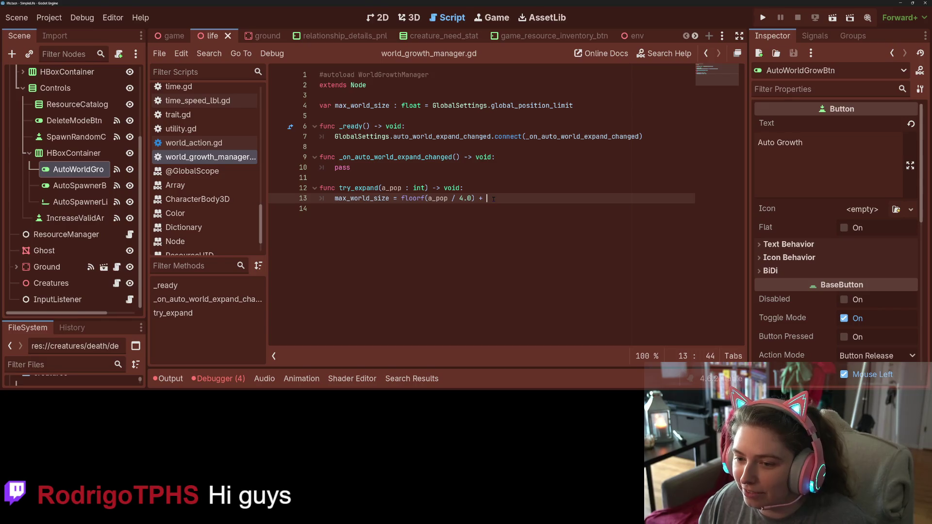
pyautogui.write('2.0')
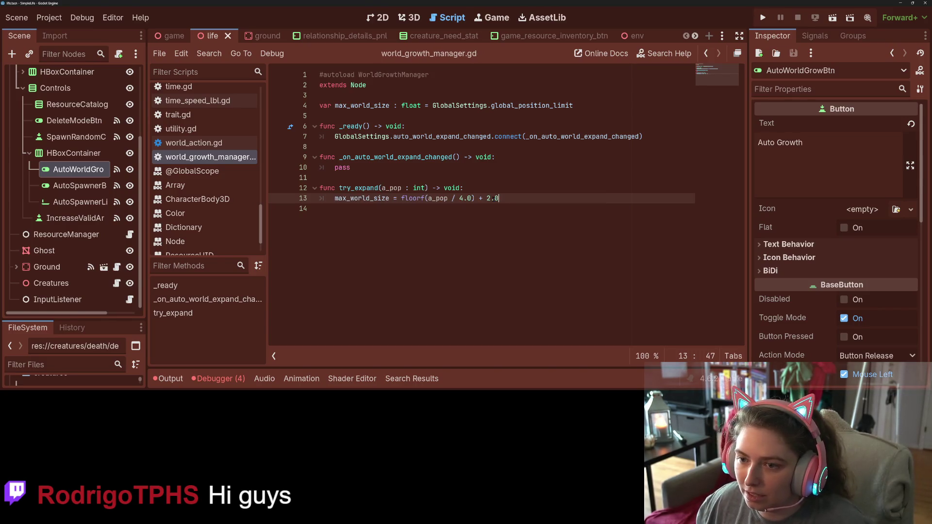
pyautogui.click(362, 105)
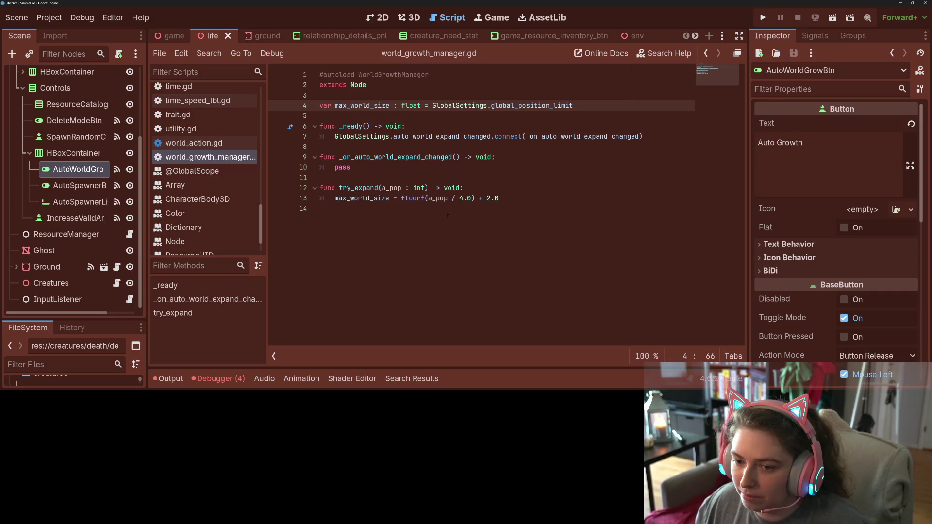
pyautogui.doubleClick(338, 198)
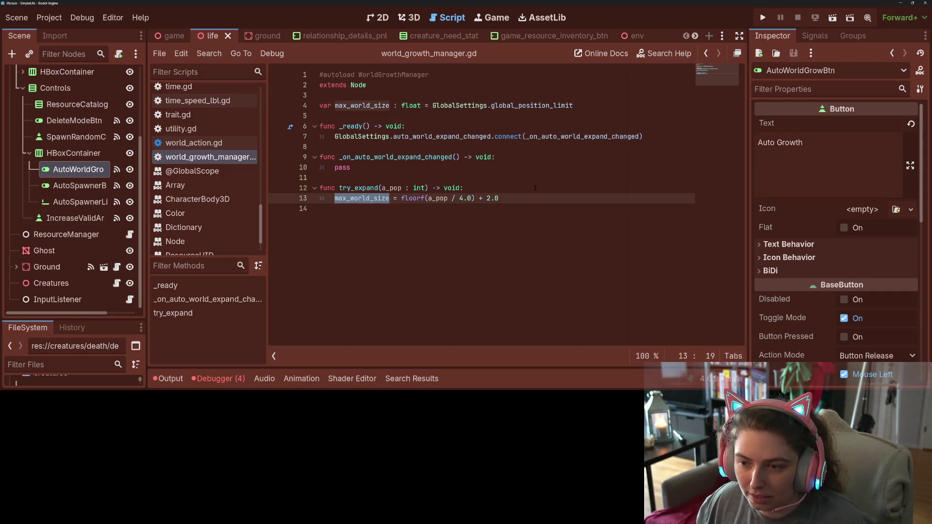
pyautogui.click(609, 107)
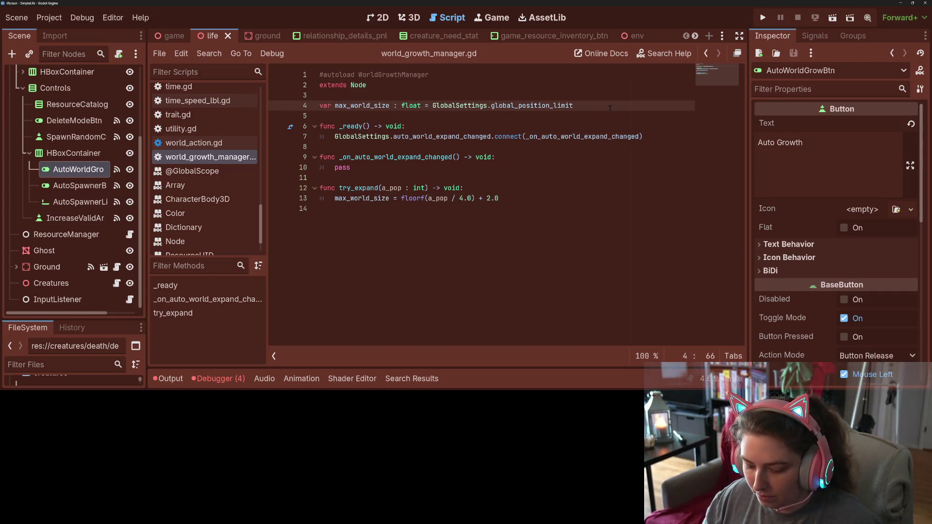
# Step: Add a set(value) setter to max_world_size whose body is 'max_world_size = value'
pyautogui.write(':')
pyautogui.press('Return')
pyautogui.write('set(value)')
pyautogui.press('Return')
pyautogui.write('if')
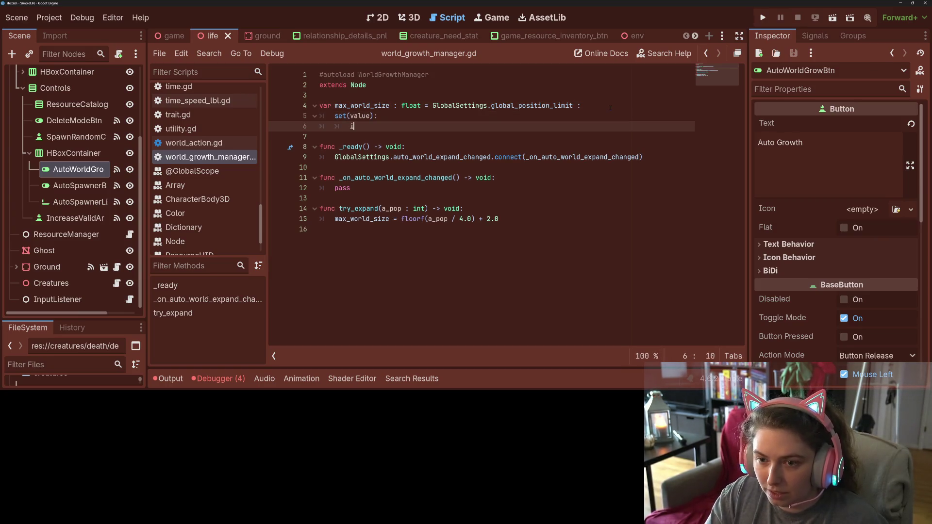
pyautogui.press('BackSpace')
pyautogui.press('BackSpace')
pyautogui.press('BackSpace')
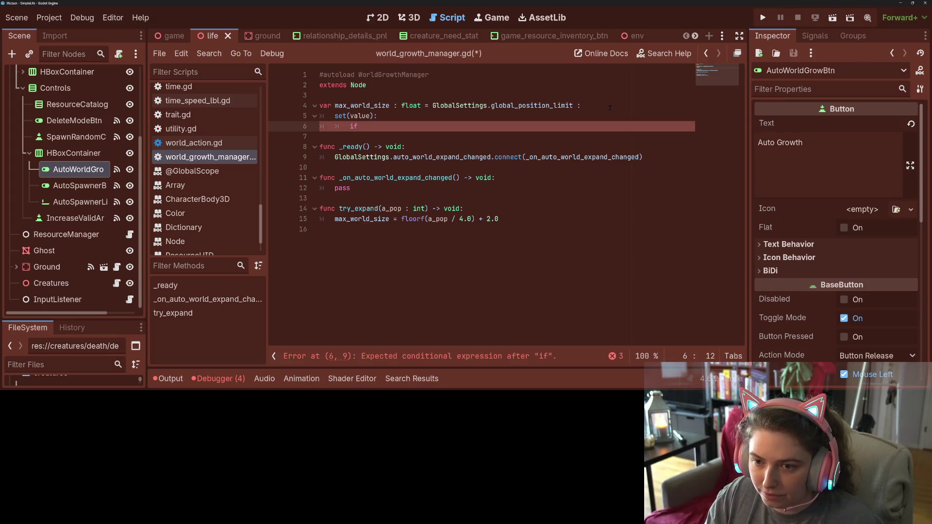
pyautogui.write('ma')
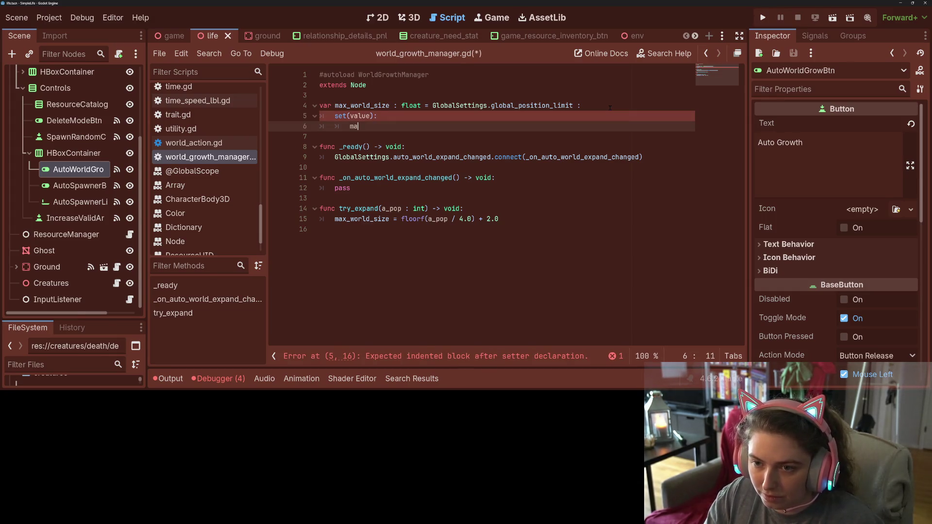
pyautogui.press('Return')
pyautogui.write('= value')
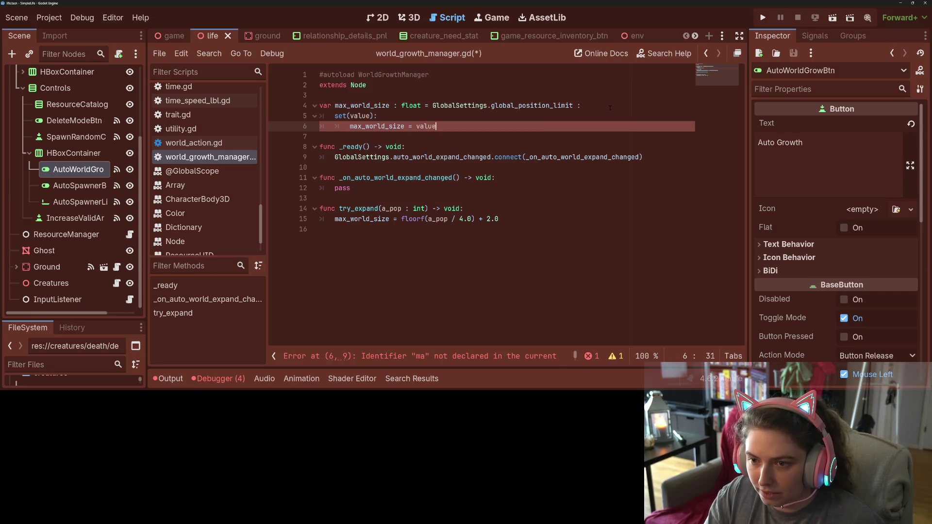
# Step: Delete that setter block, leaving max_world_size initialised from GlobalSettings.global_position_limit
pyautogui.click(611, 108)
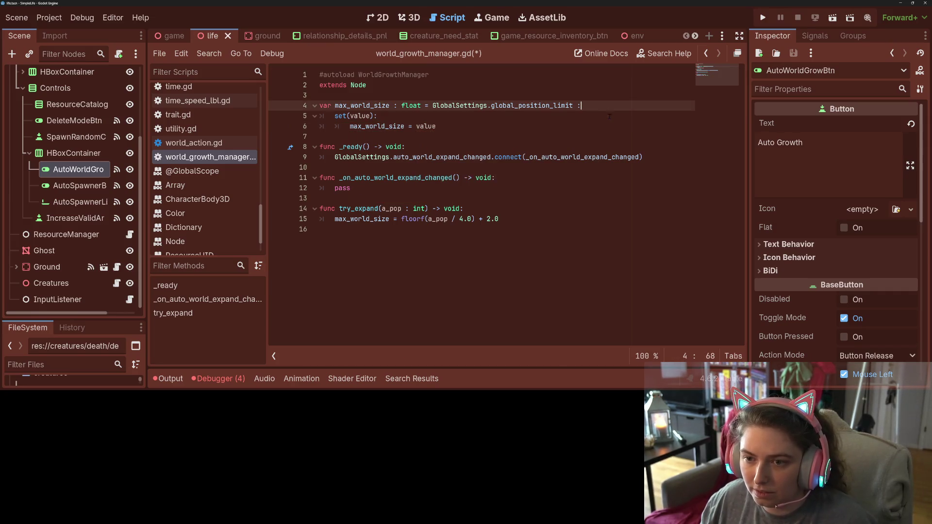
pyautogui.click(608, 116)
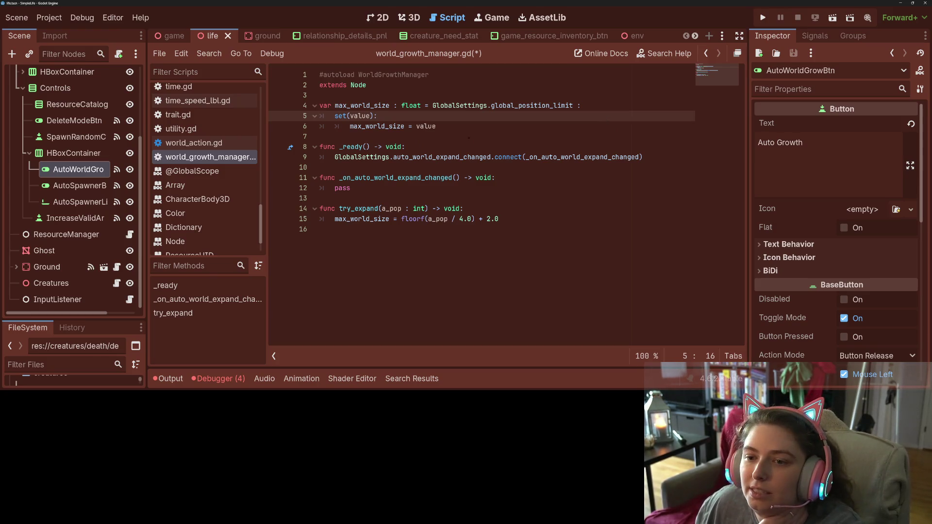
pyautogui.click(432, 124)
pyautogui.click(456, 126)
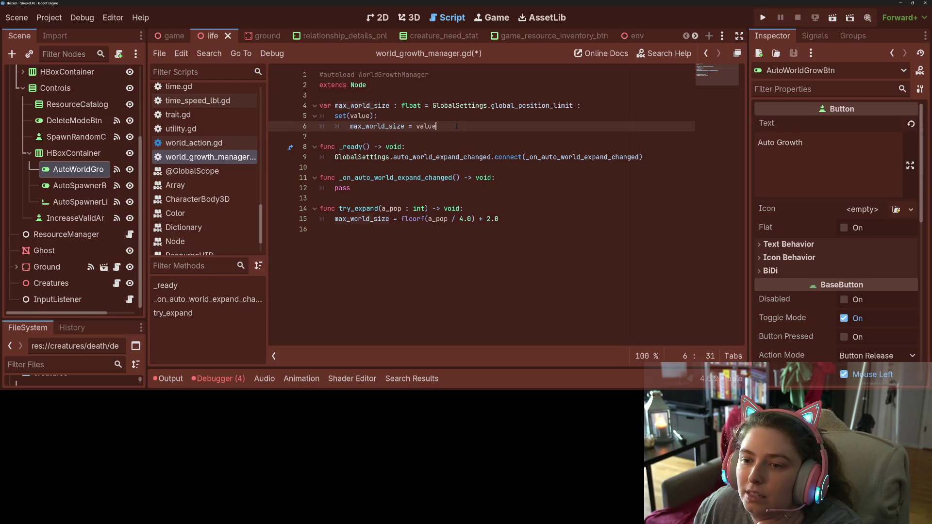
pyautogui.moveTo(457, 126)
pyautogui.mouseDown()
pyautogui.moveTo(437, 116)
pyautogui.moveTo(585, 105)
pyautogui.moveTo(574, 105)
pyautogui.mouseUp()
pyautogui.press('BackSpace')
pyautogui.click(480, 198)
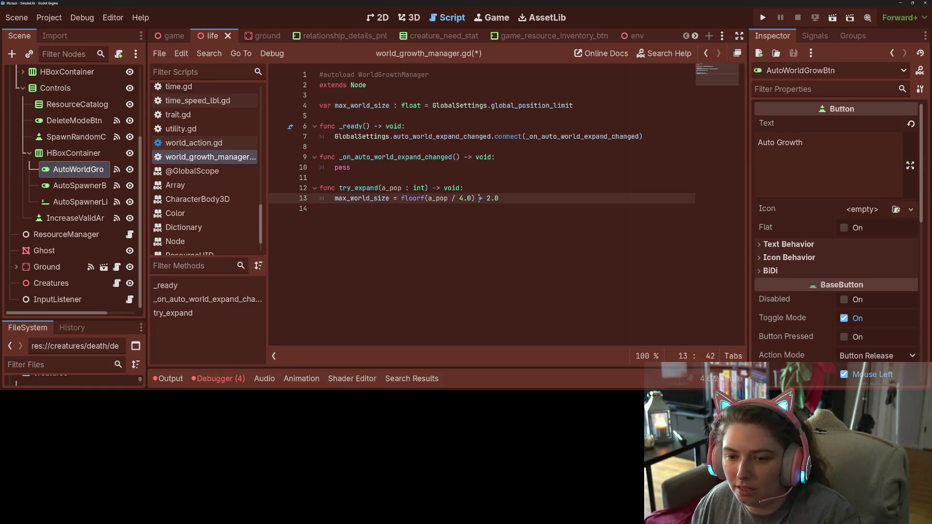
# Step: Add 'if max_world_size > GlobalSettings.global_position_limit:' below the max_world_size calculation in try_expand
pyautogui.press('Return')
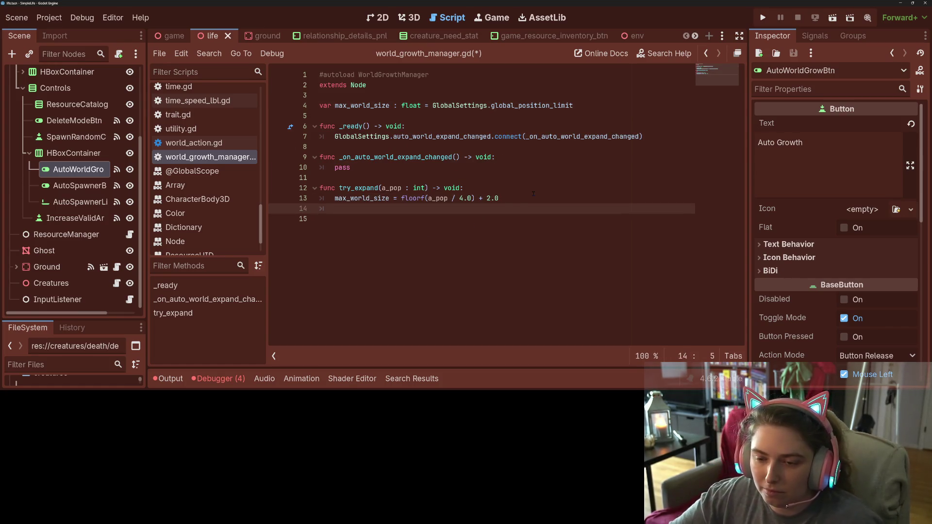
pyautogui.write('if')
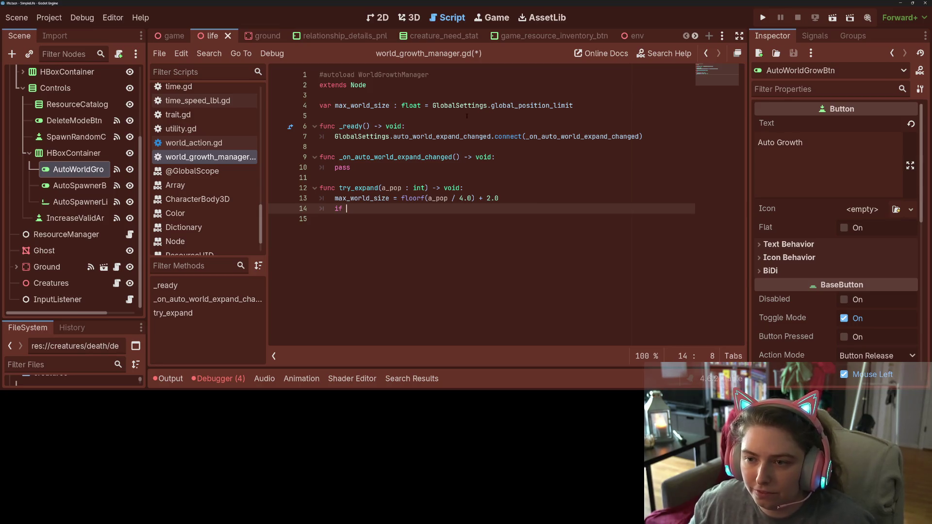
pyautogui.moveTo(432, 106); pyautogui.dragTo(574, 106)
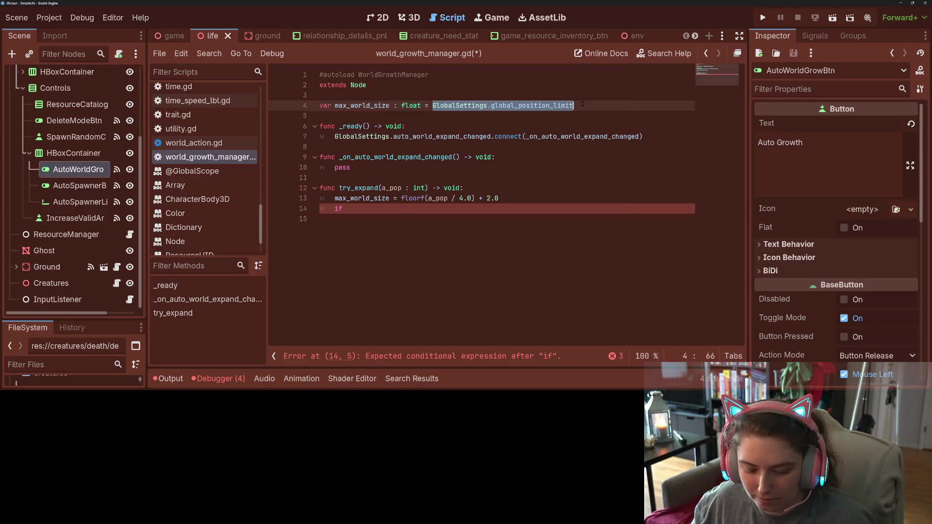
pyautogui.click(414, 210)
pyautogui.write('max')
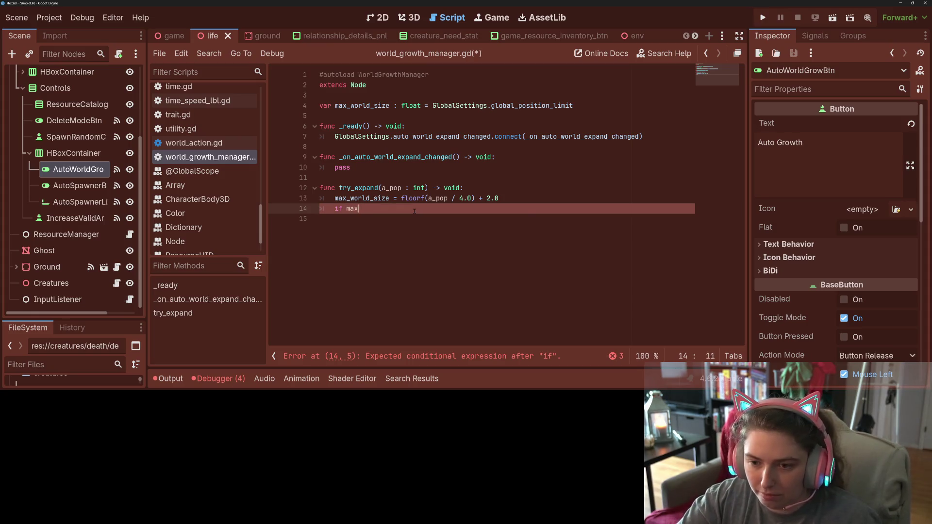
pyautogui.press('Return')
pyautogui.write('GlobalSettings.global_position_limit')
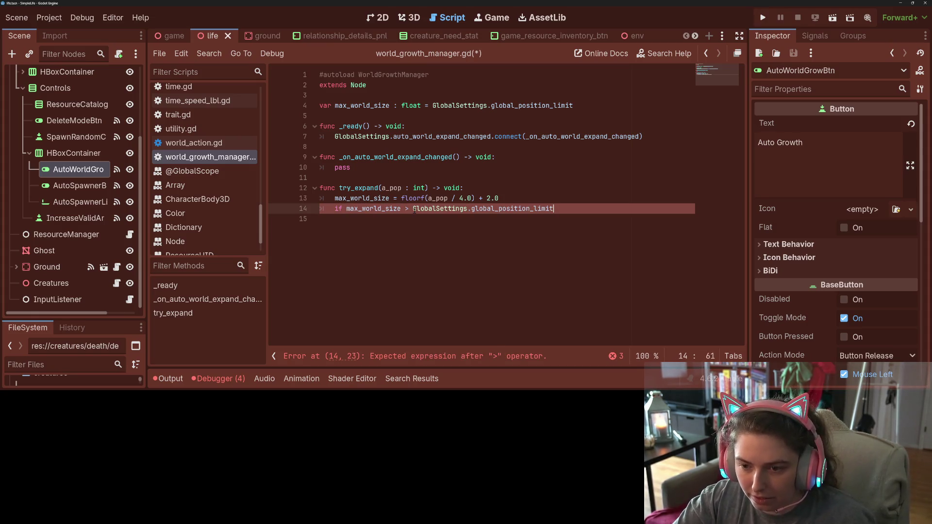
pyautogui.write(':')
pyautogui.press('Return')
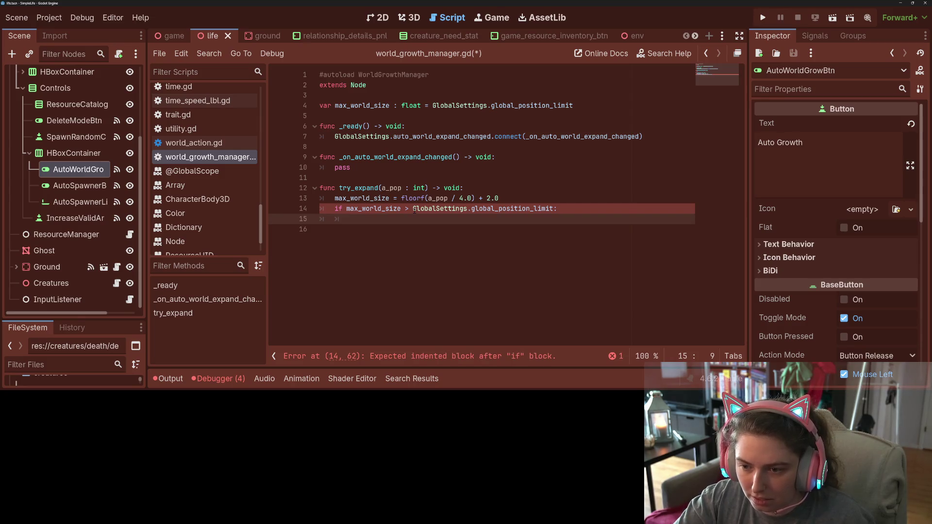
# Step: Inside the if block, assign GlobalSettings.global_position_limit = max_world_size and save the script
pyautogui.write('GlobalSettings.global_position_limit')
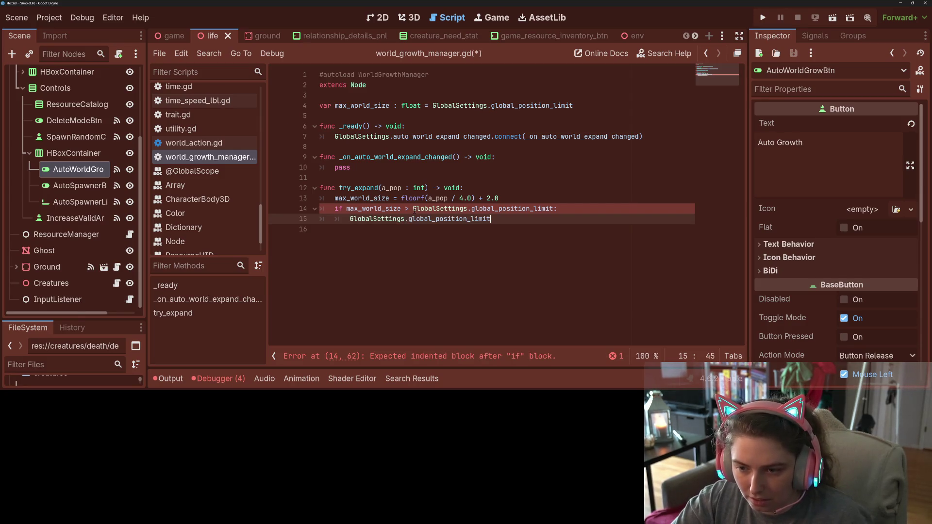
pyautogui.write('= m')
pyautogui.press('Return')
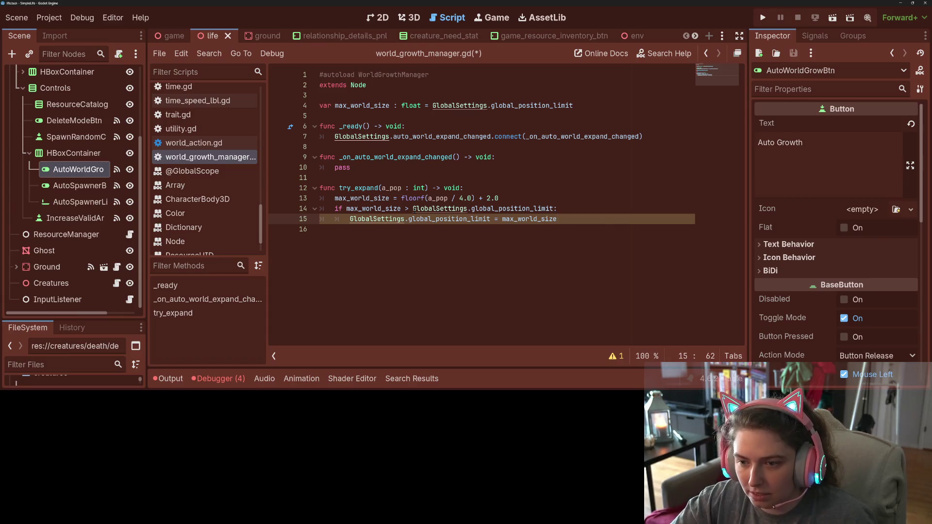
pyautogui.hotkey('ctrl', 's')
pyautogui.click(414, 208)
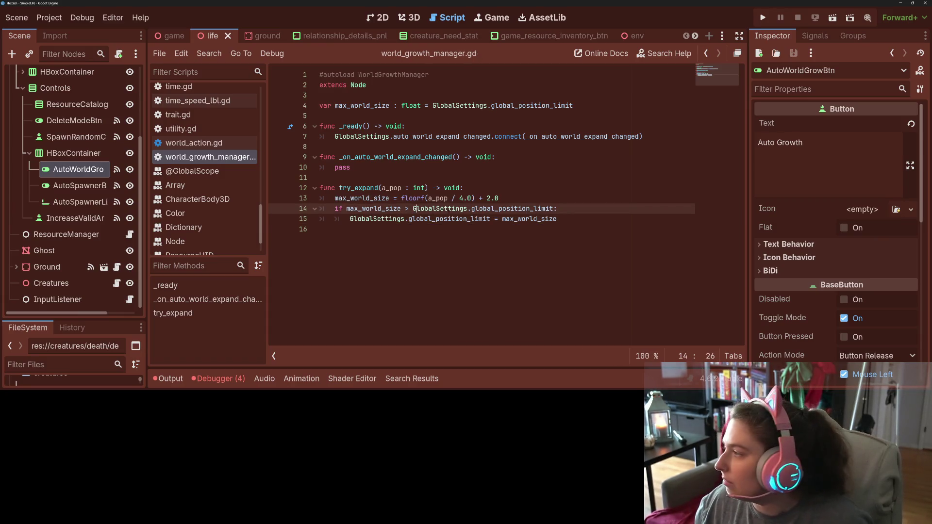
pyautogui.press('Down')
pyautogui.press('End')
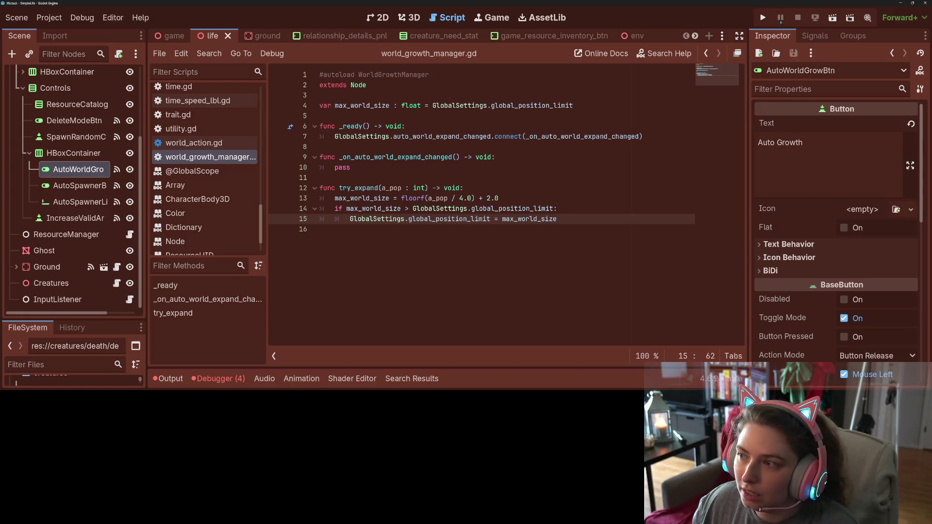
# Step: In global_settings.gd set population_starting_count to 3, then run the project with F5
pyautogui.scroll(5, 204, 170)
pyautogui.scroll(-5, 207, 179)
pyautogui.scroll(8, 209, 189)
pyautogui.scroll(5, 209, 192)
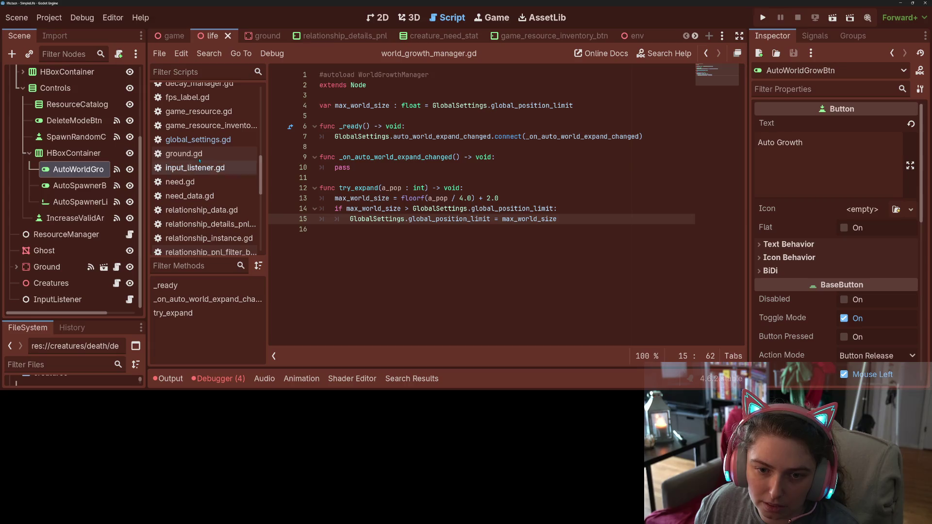
pyautogui.click(201, 139)
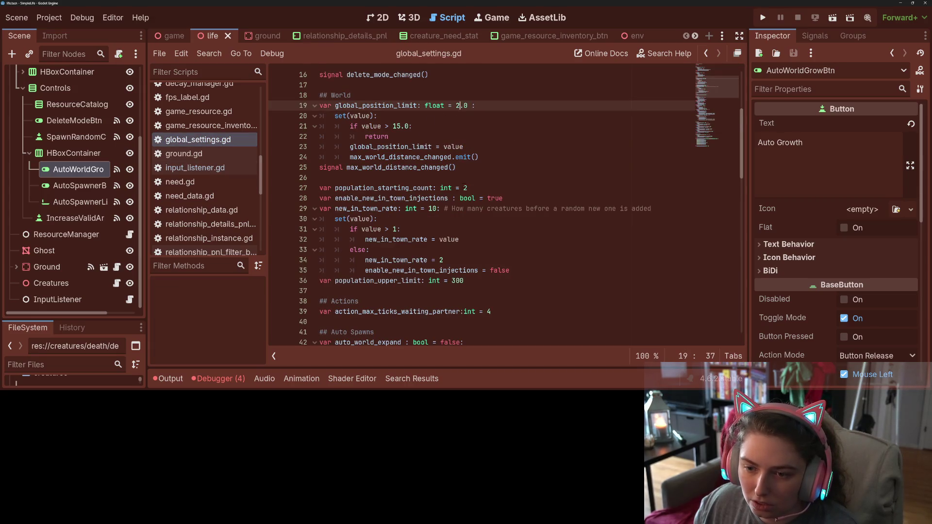
pyautogui.scroll(-2, 471, 196)
pyautogui.doubleClick(421, 124)
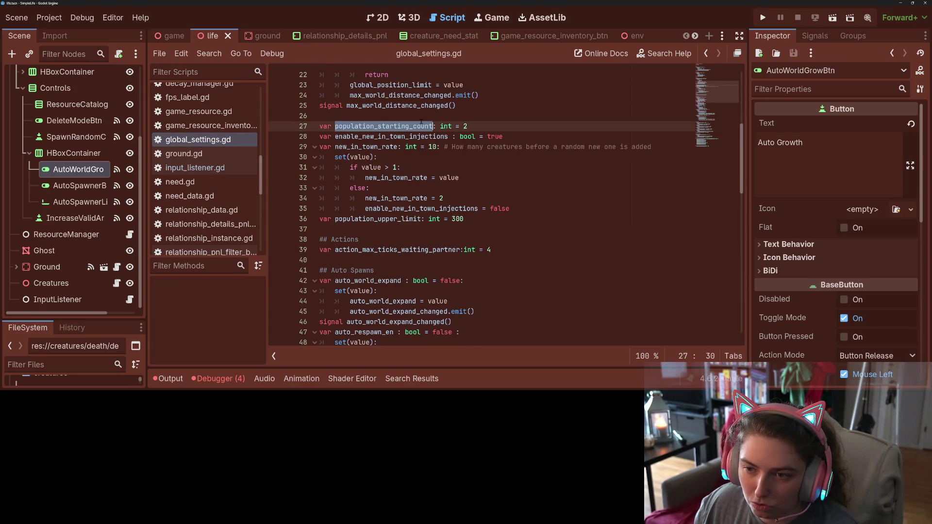
pyautogui.click(462, 126)
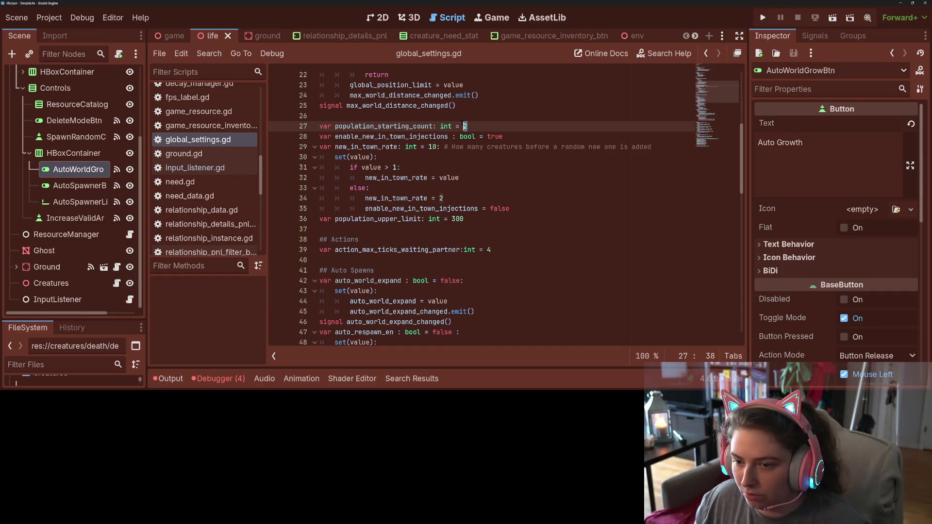
pyautogui.write('3')
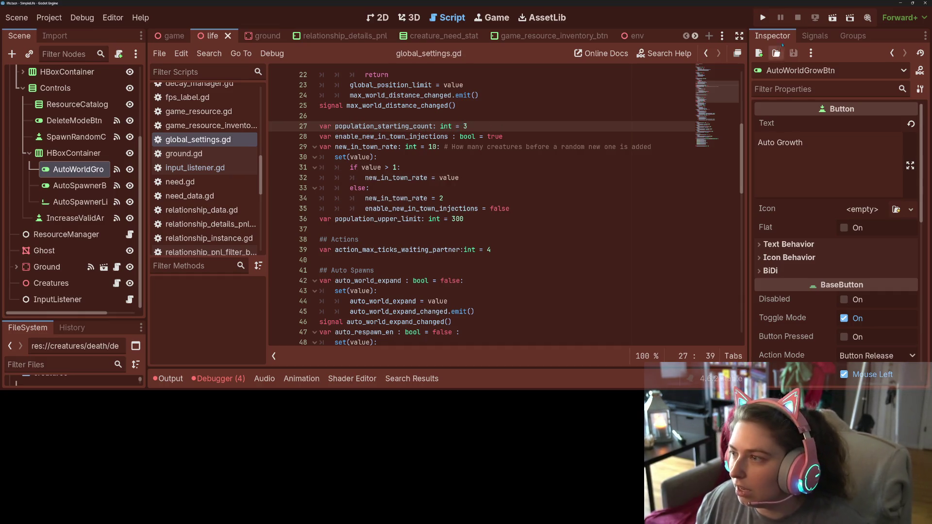
pyautogui.press('F5')
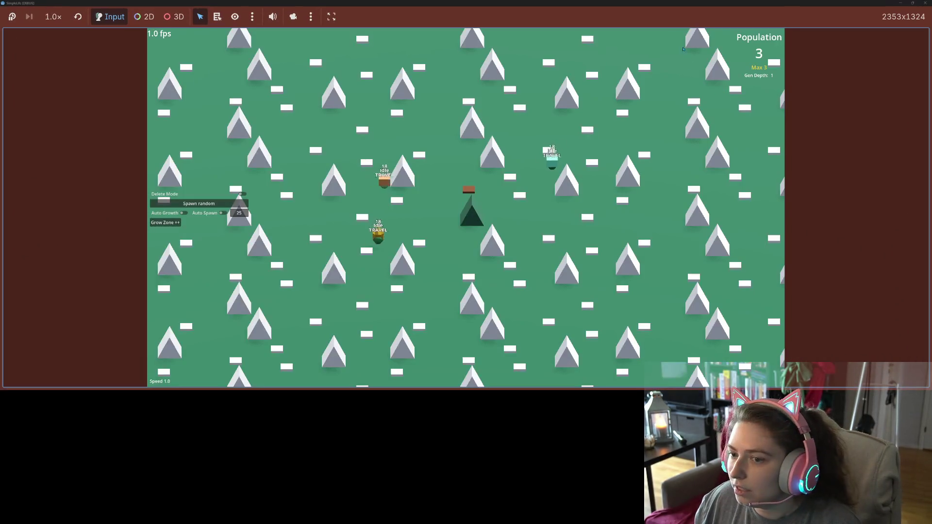
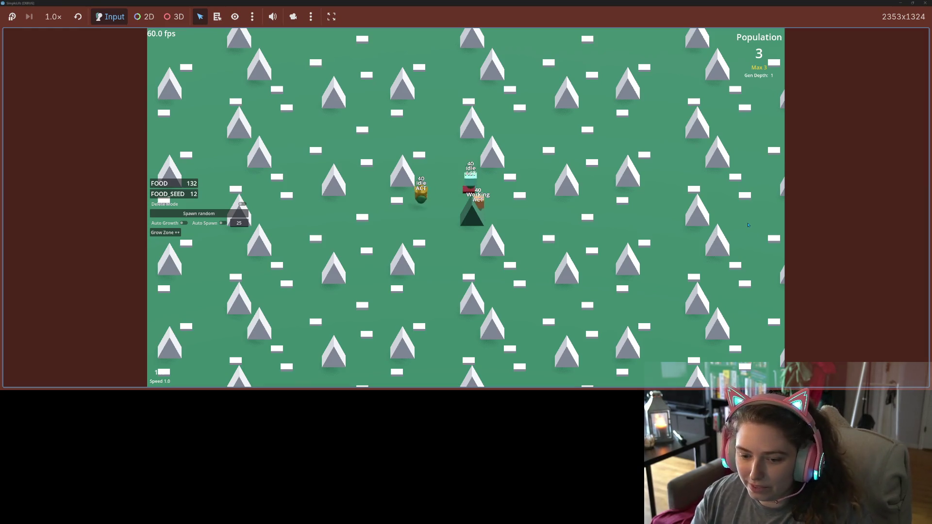
# Step: Inspect Kristen, spawn a random fourth villager, then bring up Homer's needs and relationships
pyautogui.scroll(-1, 748, 225)
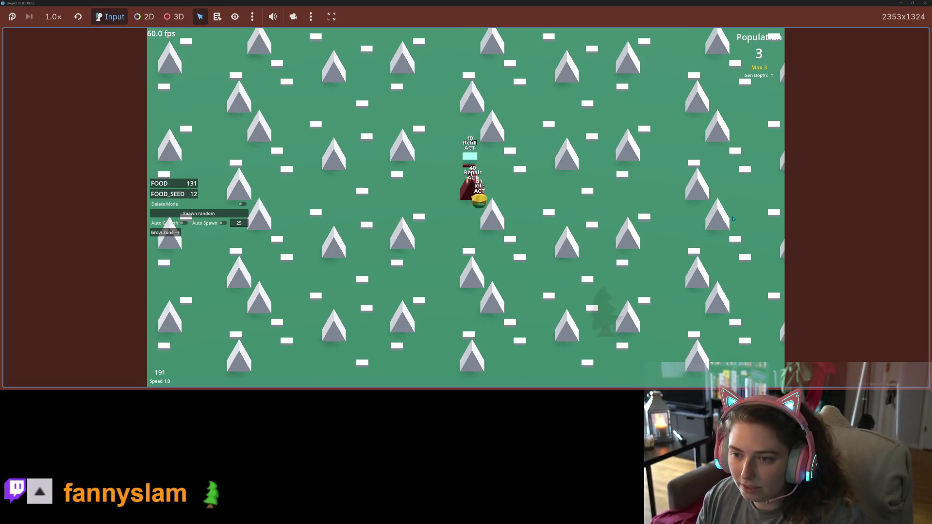
pyautogui.click(475, 159)
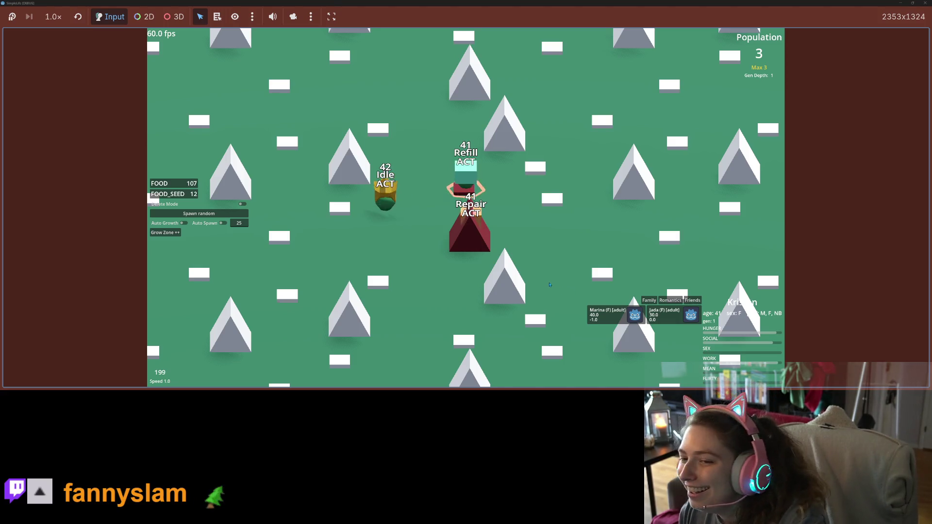
pyautogui.click(199, 216)
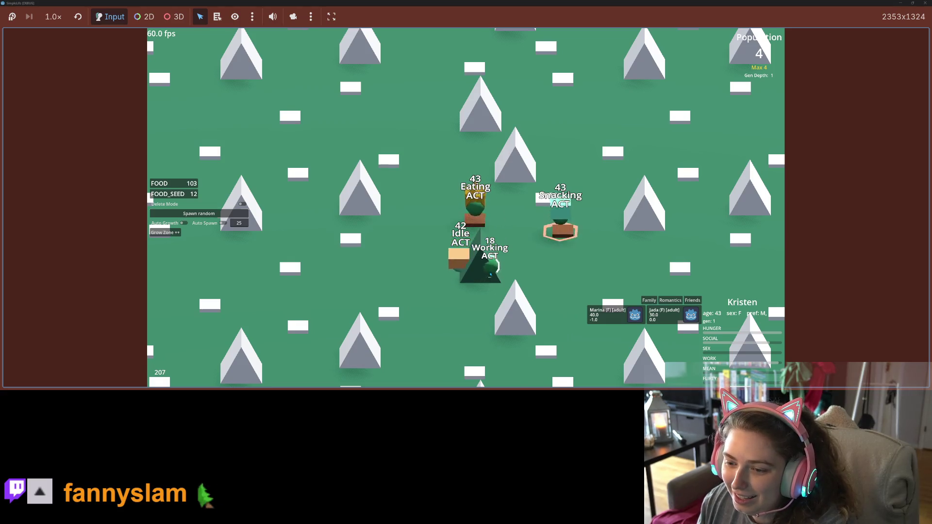
pyautogui.click(495, 274)
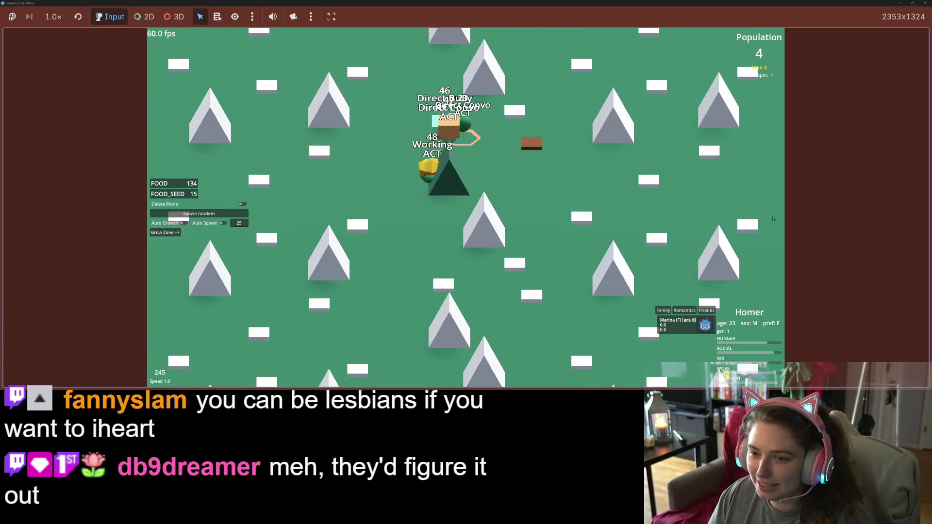
# Step: Run the village at 4x into the villagers' late fifties, return to 1x, then compare Kristen and Homer
pyautogui.scroll(-2, 773, 219)
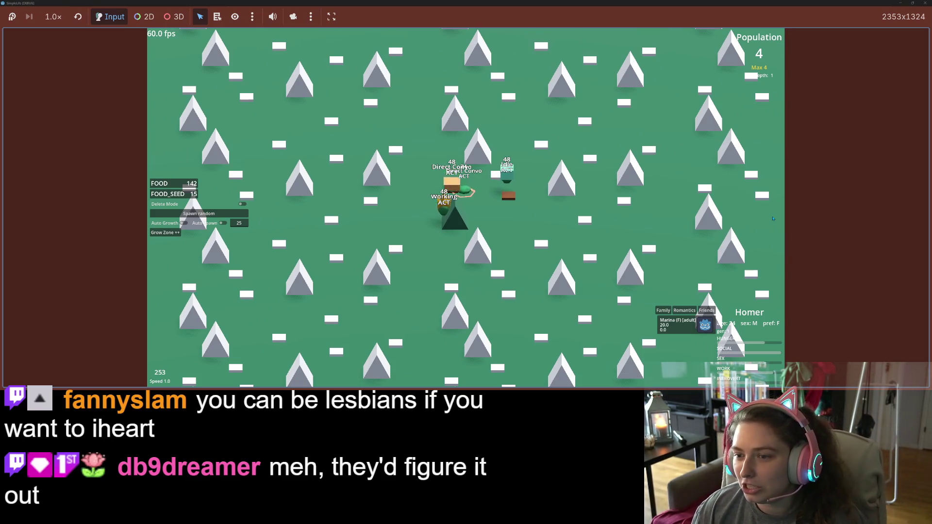
pyautogui.press('4')
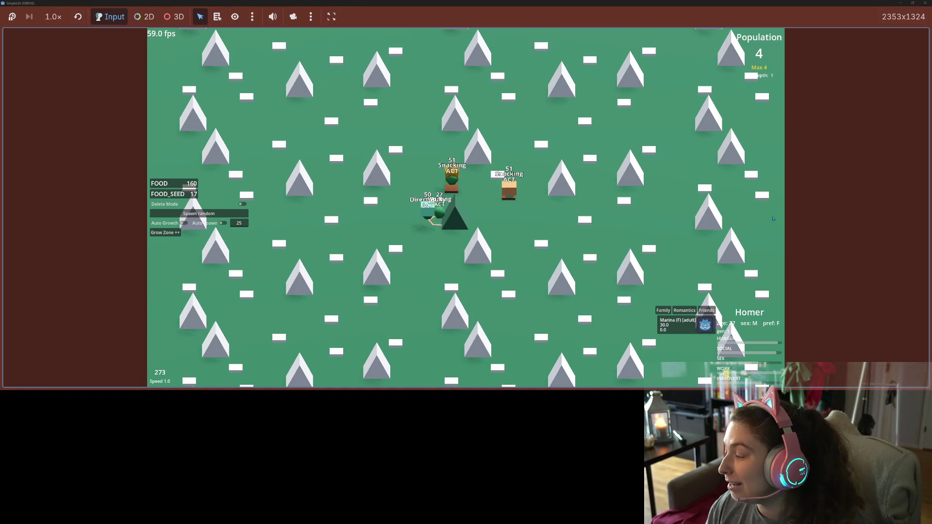
pyautogui.press('4')
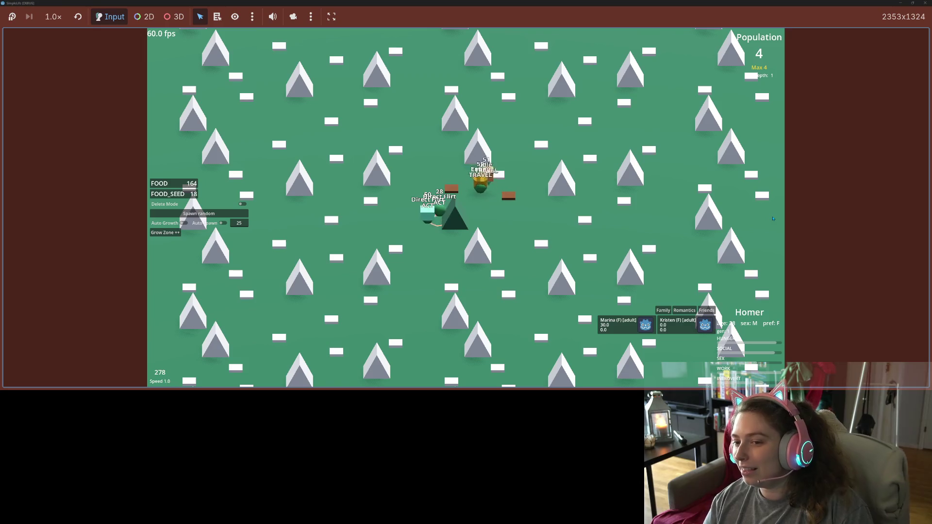
pyautogui.press('1')
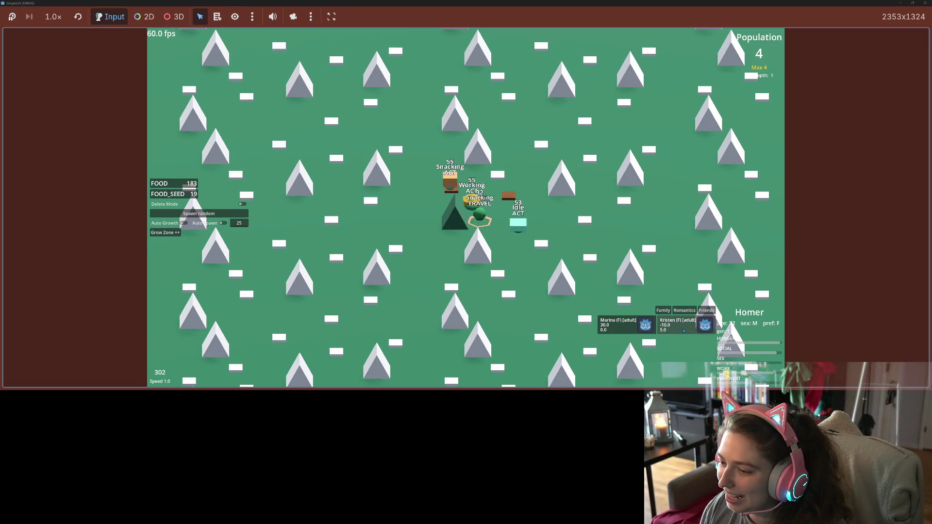
pyautogui.click(684, 331)
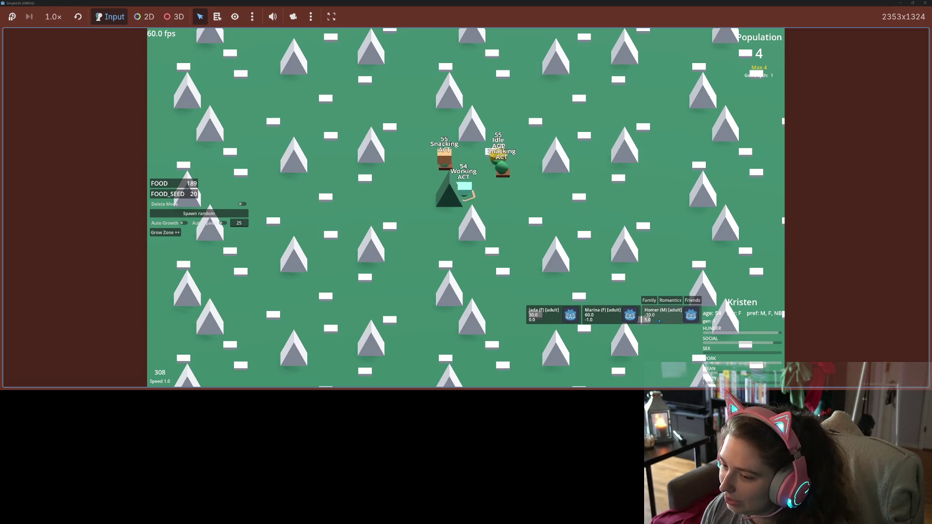
pyautogui.click(659, 320)
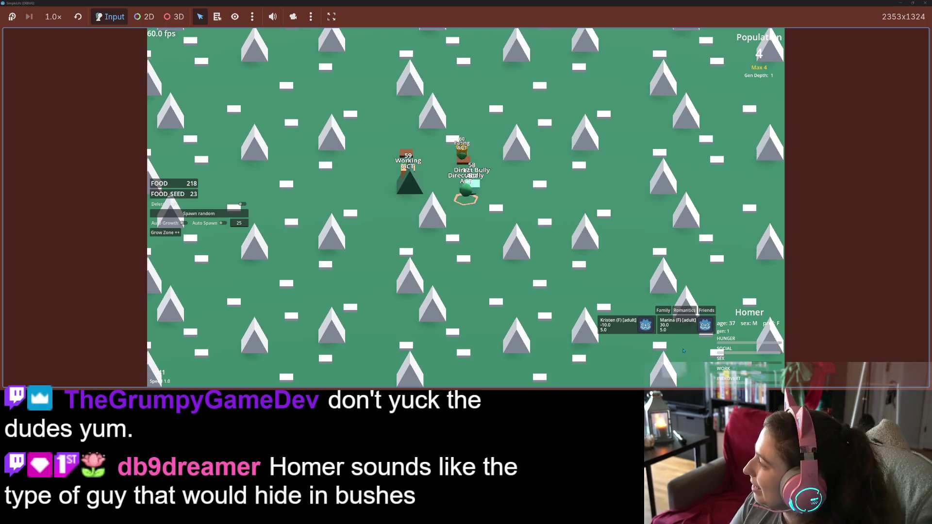
# Step: Speed the simulation to 2x and compare Marina's and Homer's info panels
pyautogui.press('2')
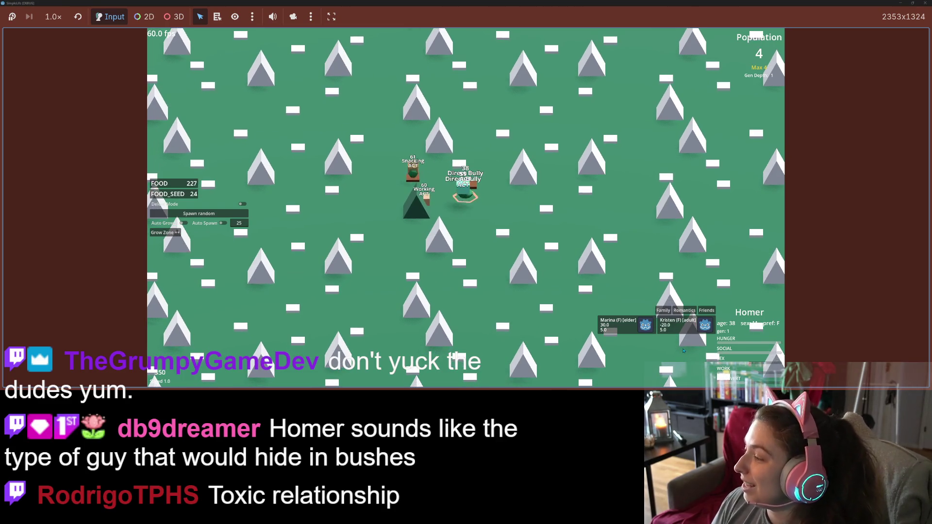
pyautogui.click(626, 326)
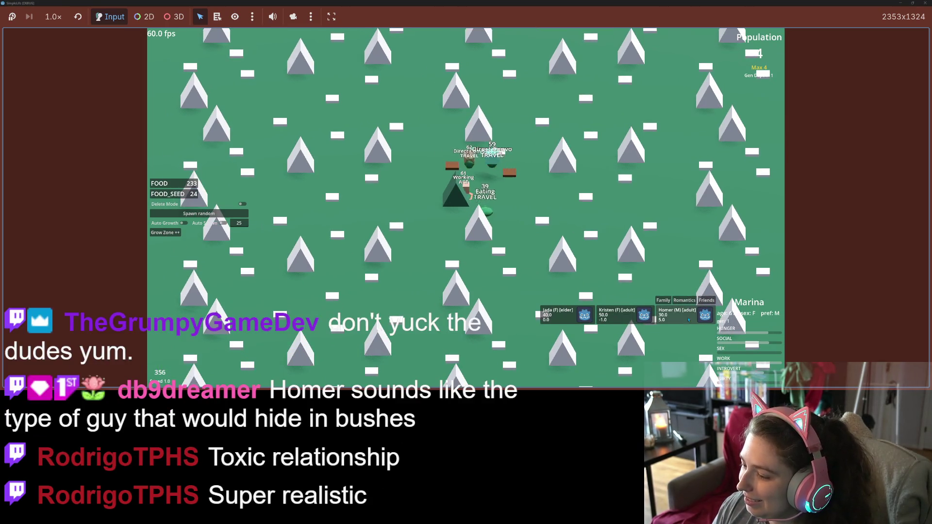
pyautogui.click(691, 316)
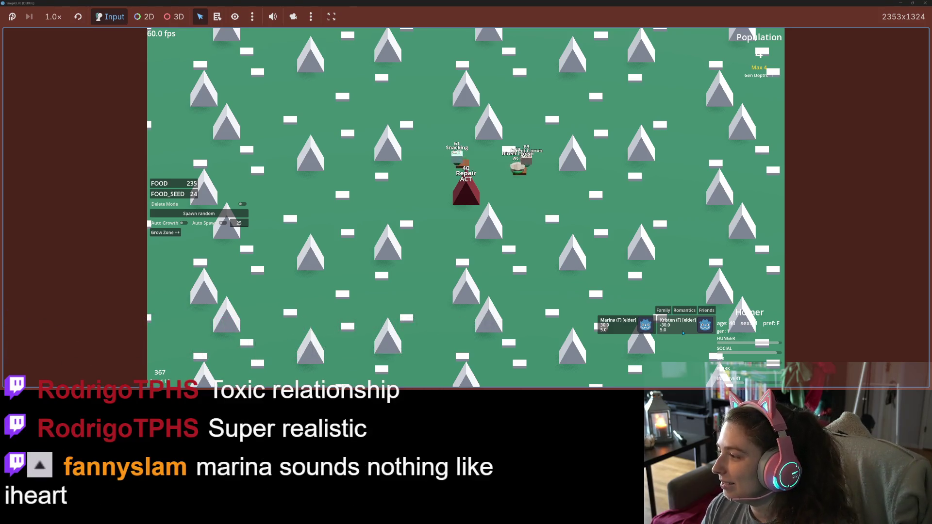
# Step: Run at 4x until the villagers become elders, slow to 0.1x, then stop and relaunch the game
pyautogui.press('4')
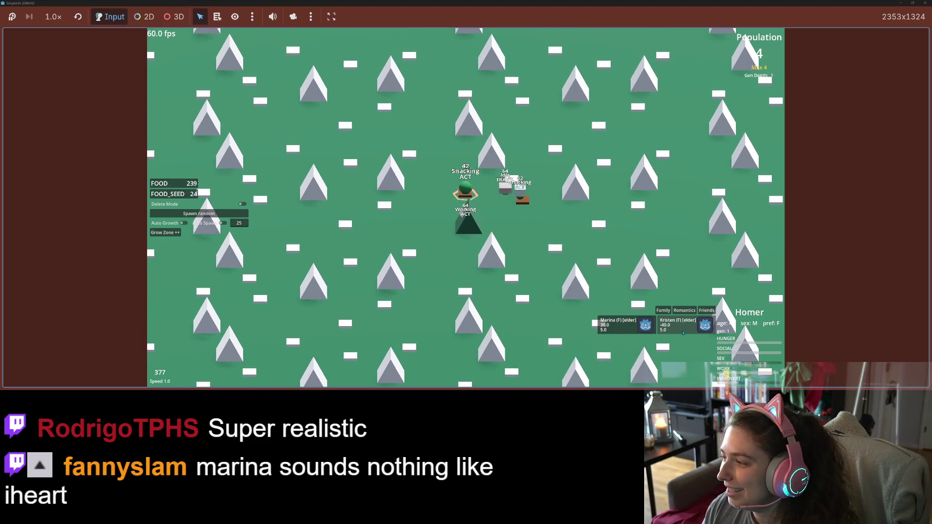
pyautogui.scroll(3, 683, 333)
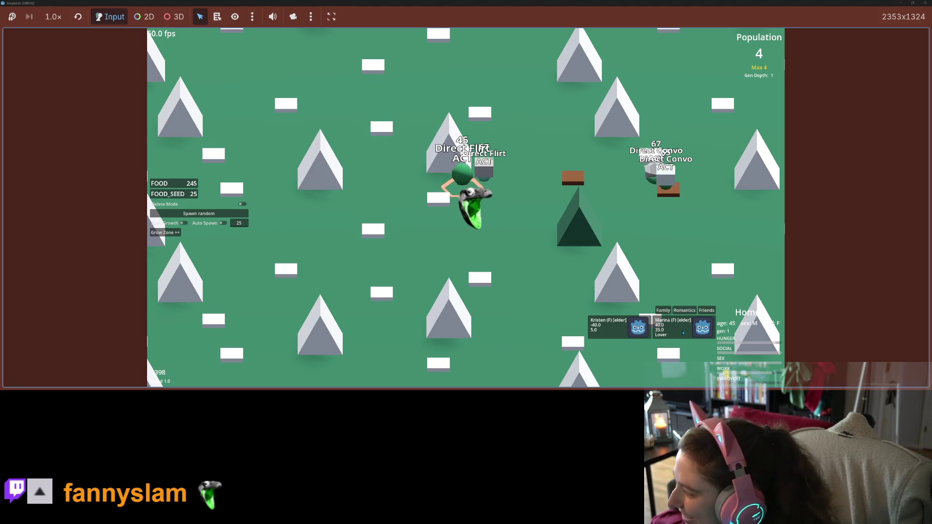
pyautogui.press('4')
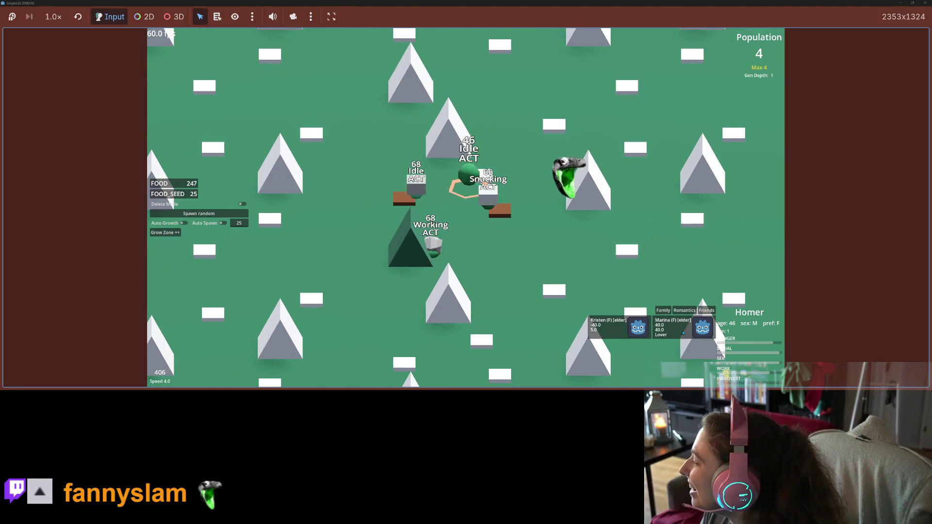
pyautogui.press('Left')
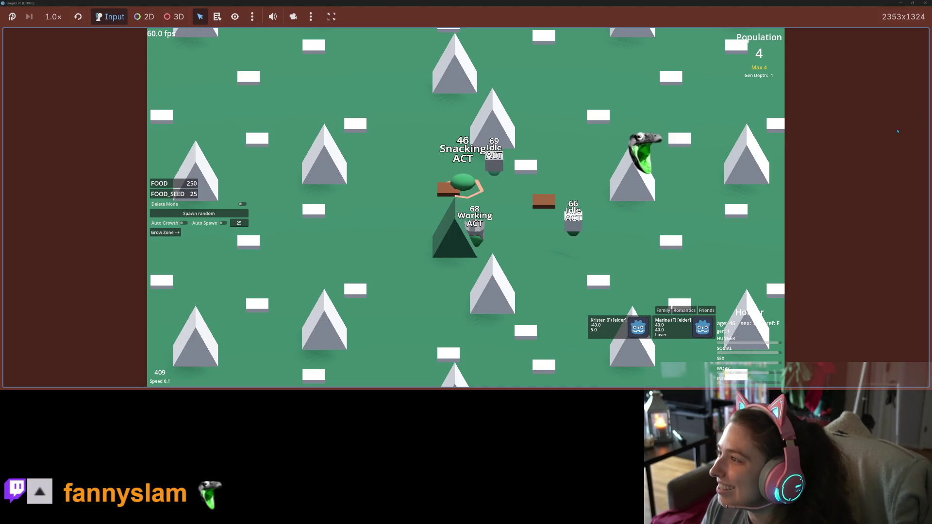
pyautogui.hotkey('alt', 'F4')
pyautogui.click(766, 19)
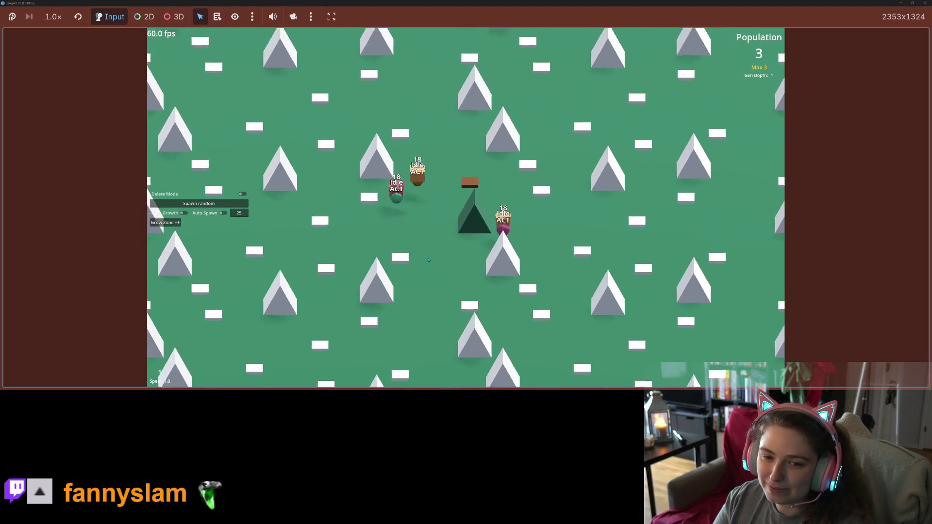
# Step: Inspect Kathryn, Darin and Laurie in turn, then return to Kathryn from Laurie's relationship card
pyautogui.scroll(5, 429, 260)
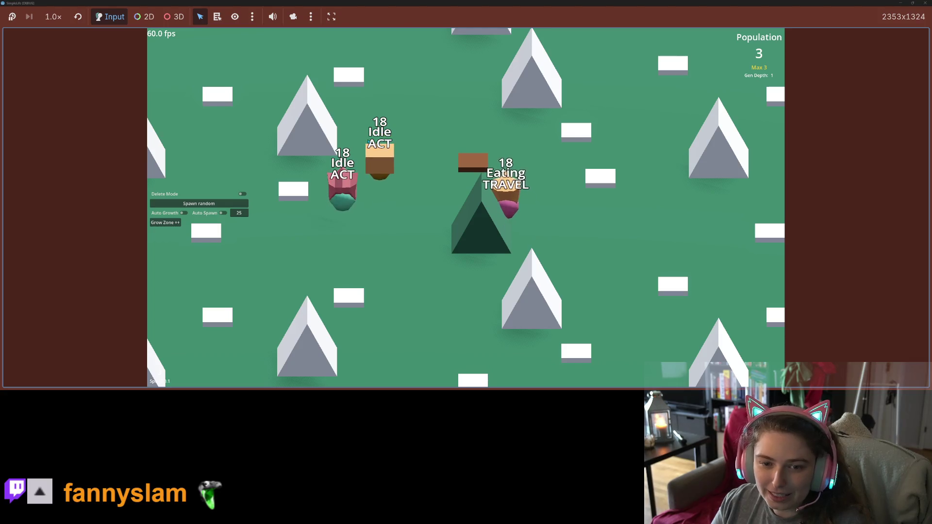
pyautogui.click(343, 197)
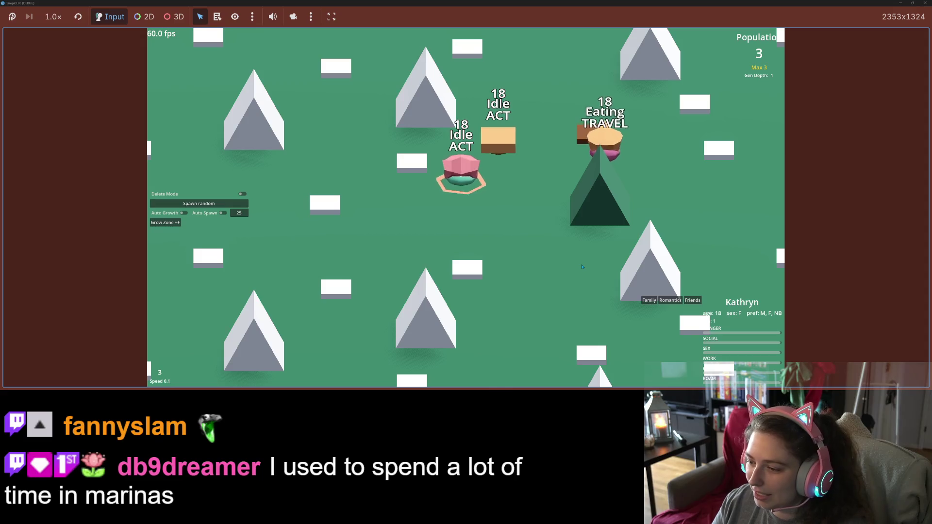
pyautogui.click(498, 141)
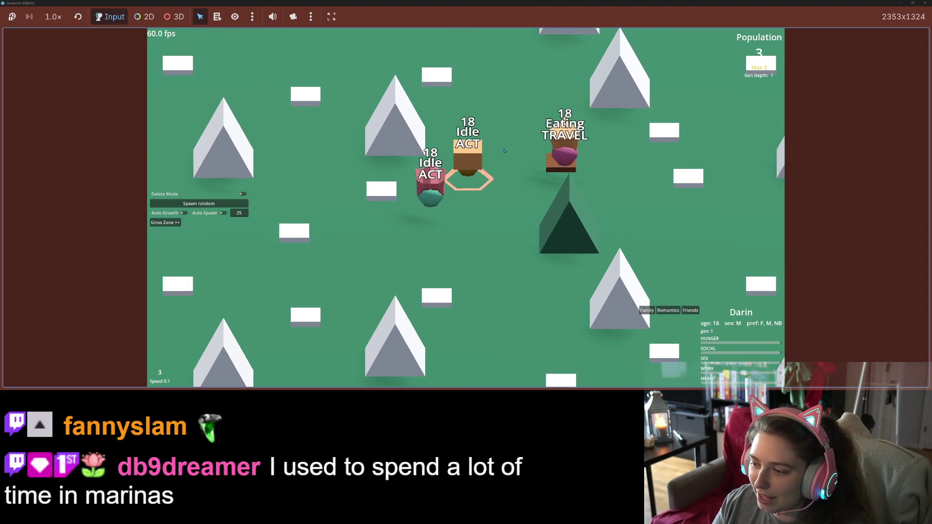
pyautogui.click(556, 150)
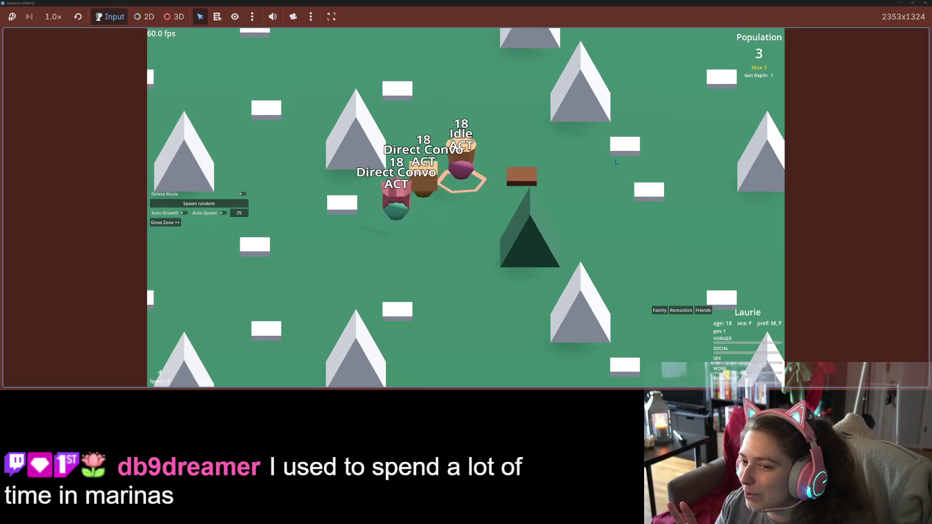
pyautogui.scroll(-2, 615, 162)
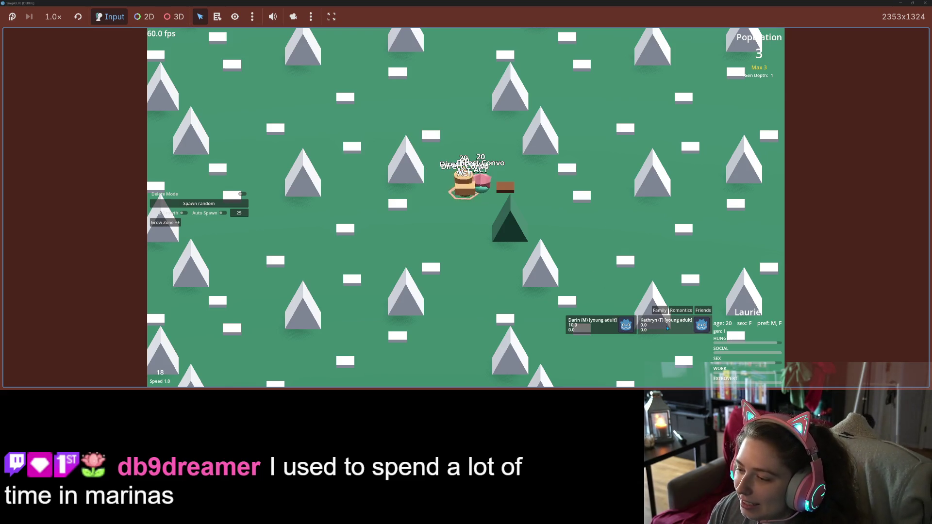
pyautogui.click(667, 328)
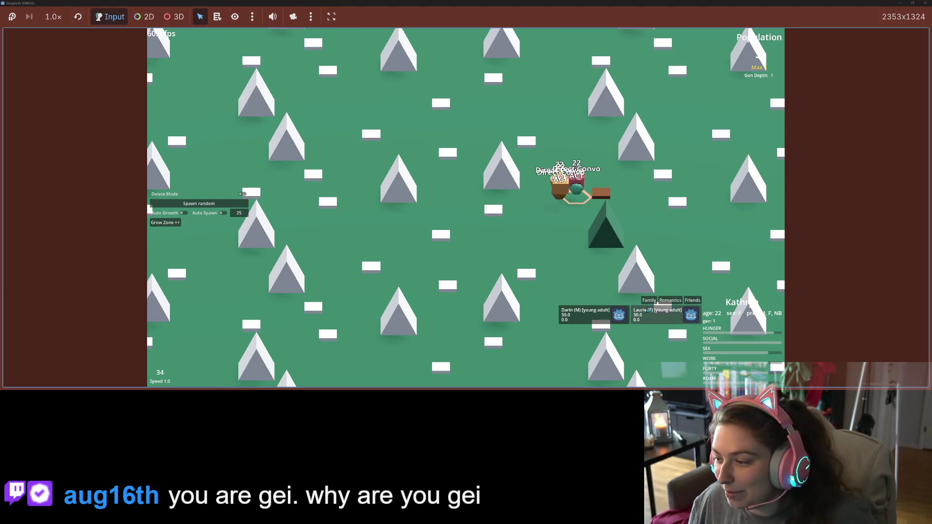
# Step: Hop between Darin, Laurie and Kathryn via relationship cards until Darin and Kathryn's daughter arrives
pyautogui.click(604, 318)
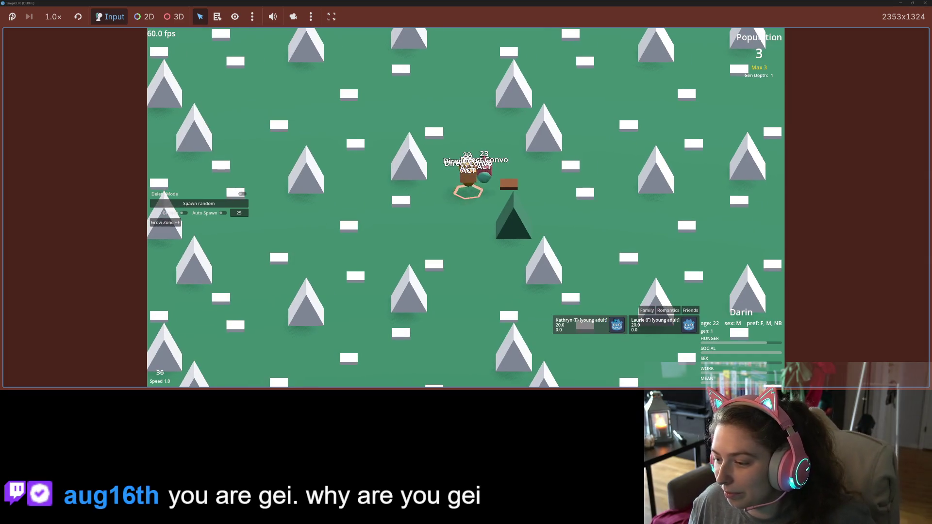
pyautogui.click(645, 326)
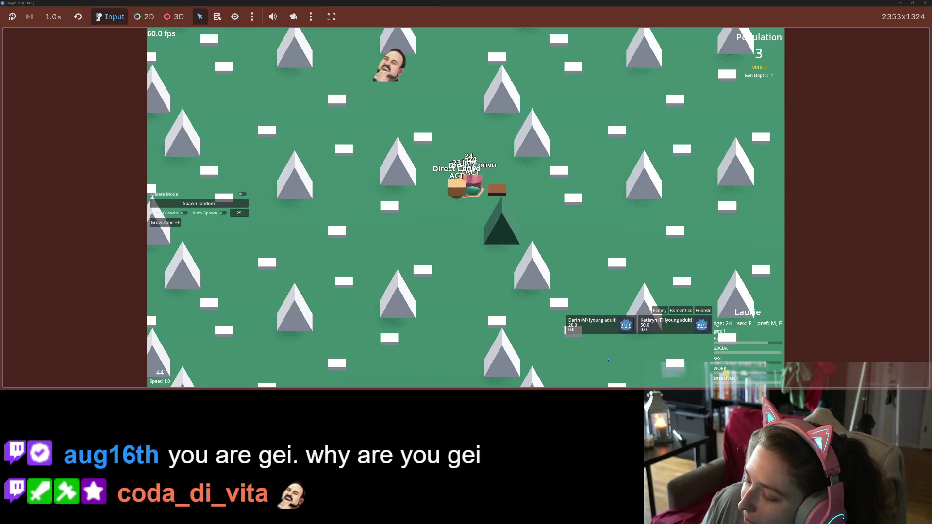
pyautogui.click(664, 329)
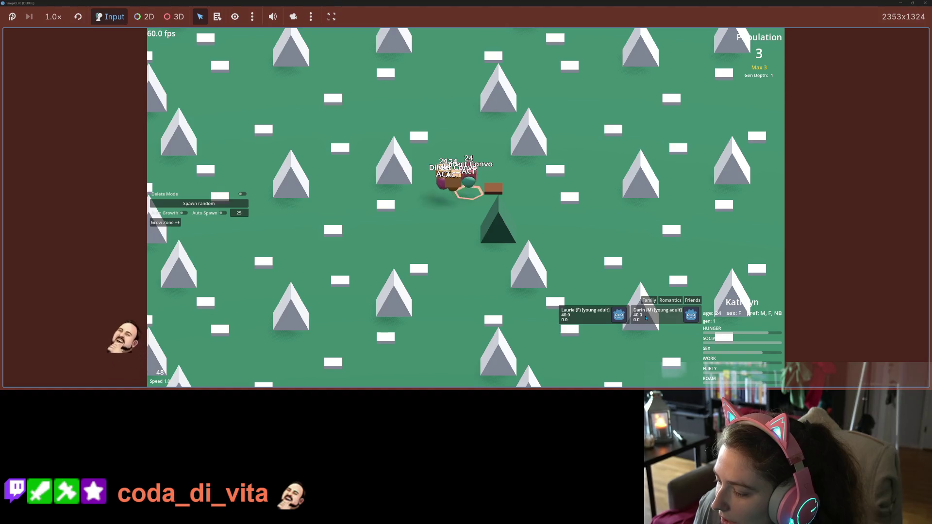
pyautogui.click(646, 318)
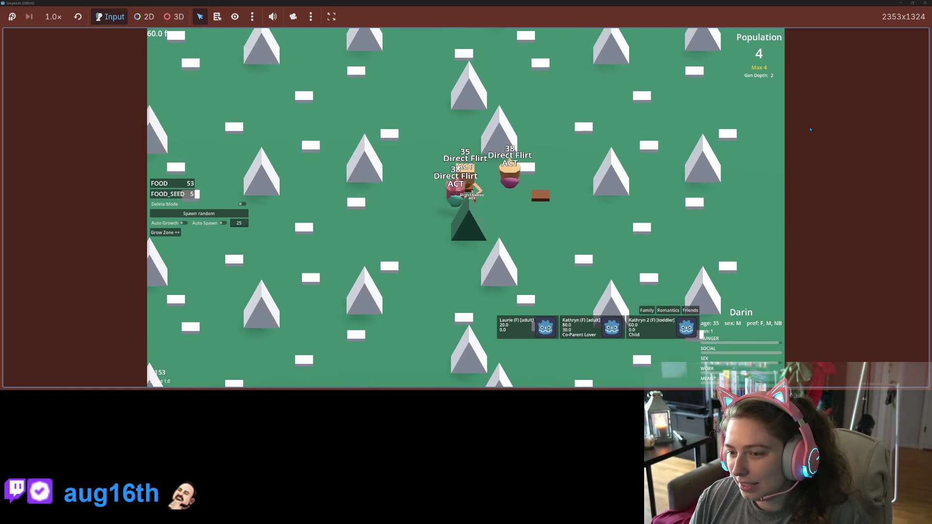
# Step: Follow Laurie at 2x, then 4x, until Kathryn 2 grows up, and reset to 1x
pyautogui.press('2')
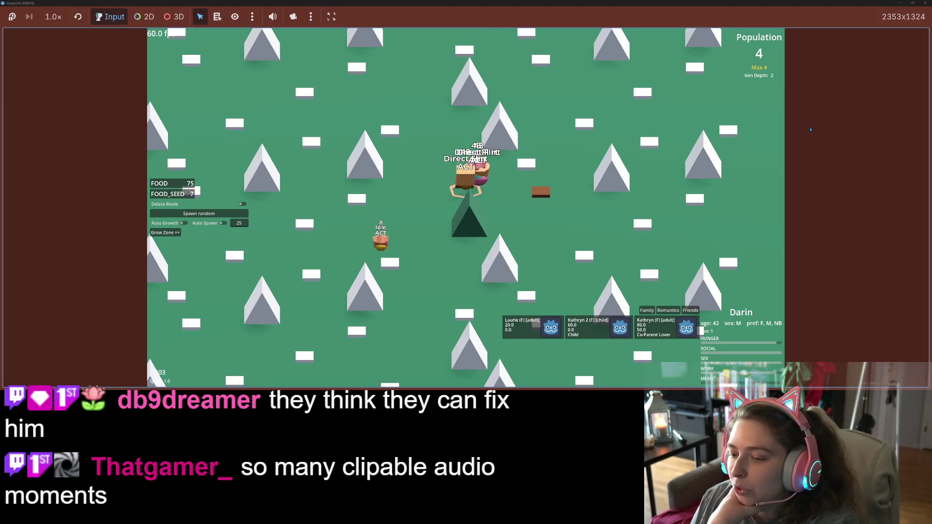
pyautogui.click(534, 327)
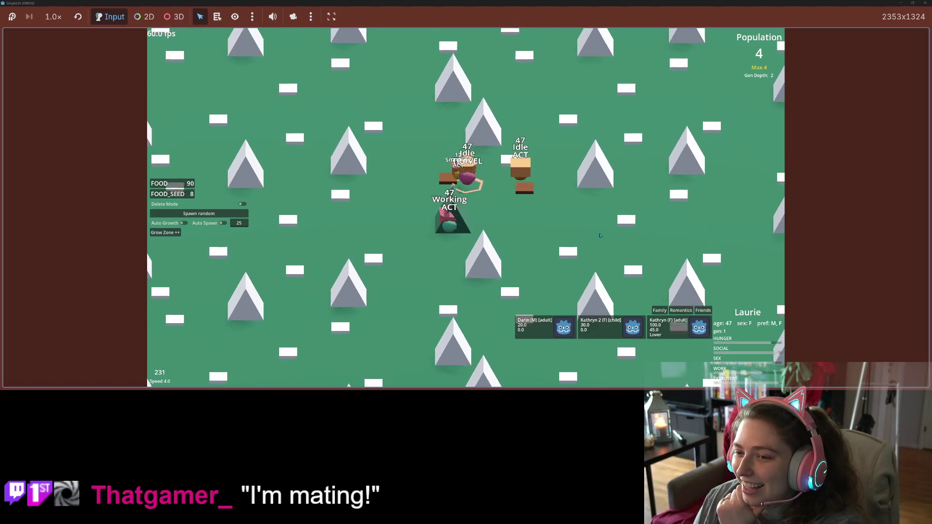
pyautogui.press('4')
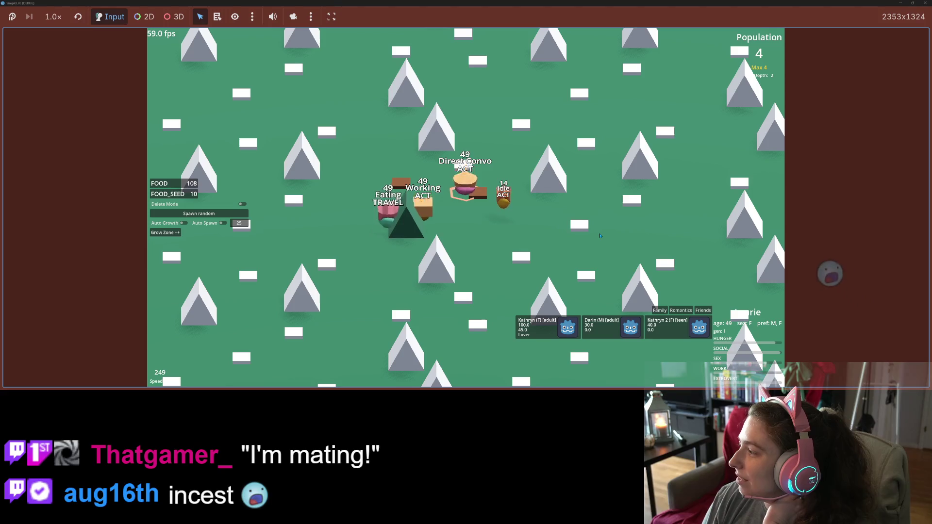
pyautogui.press('1')
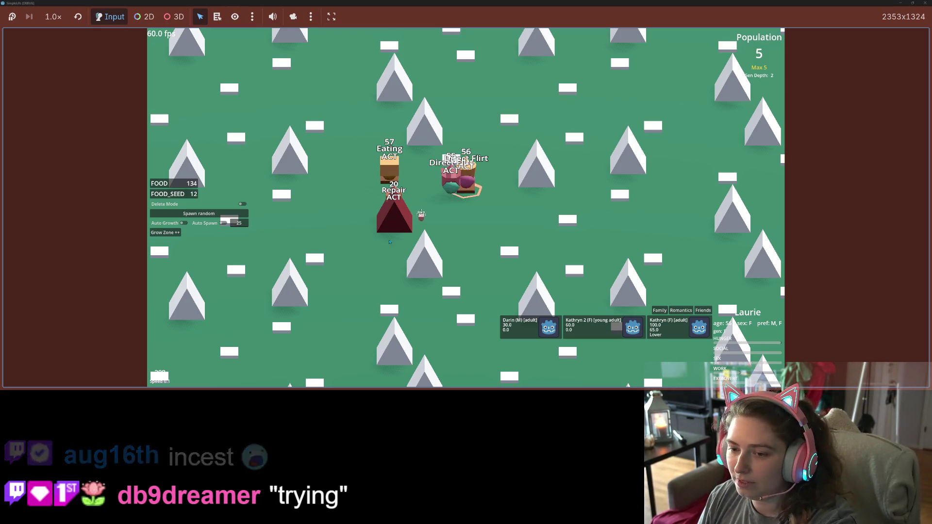
# Step: Select the newborn and zoom in to show her needs and parents Darin and Kathryn
pyautogui.click(438, 216)
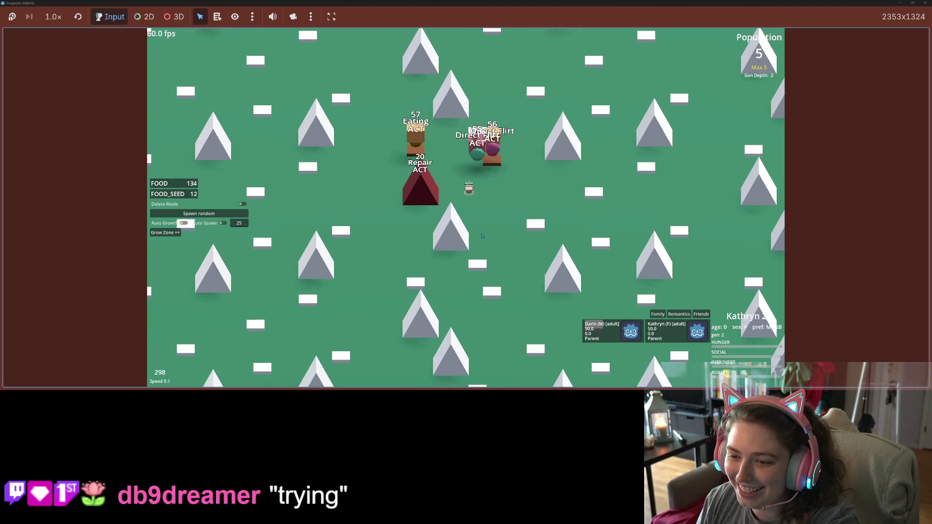
pyautogui.scroll(3, 467, 233)
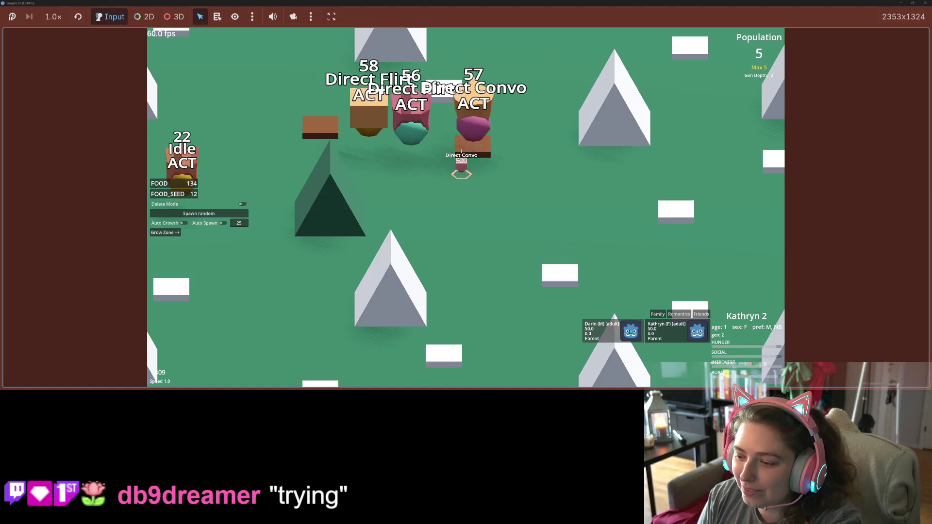
# Step: Inspect the father, run briefly at 4x and back to 1x, then select the toddler
pyautogui.click(601, 331)
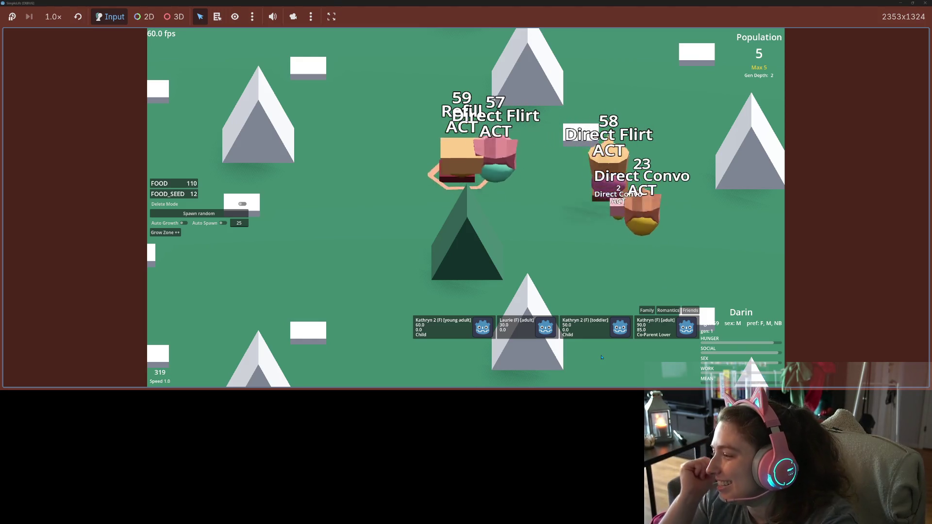
pyautogui.press('4')
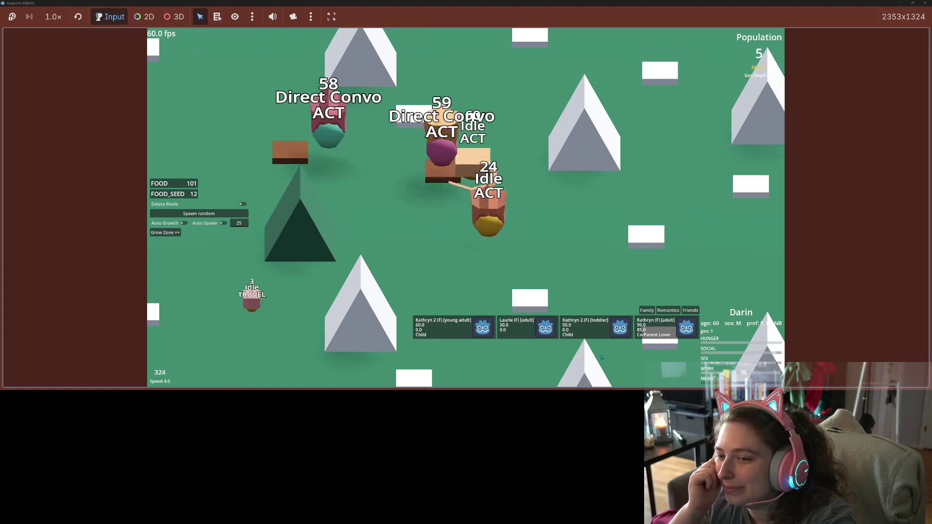
pyautogui.press('1')
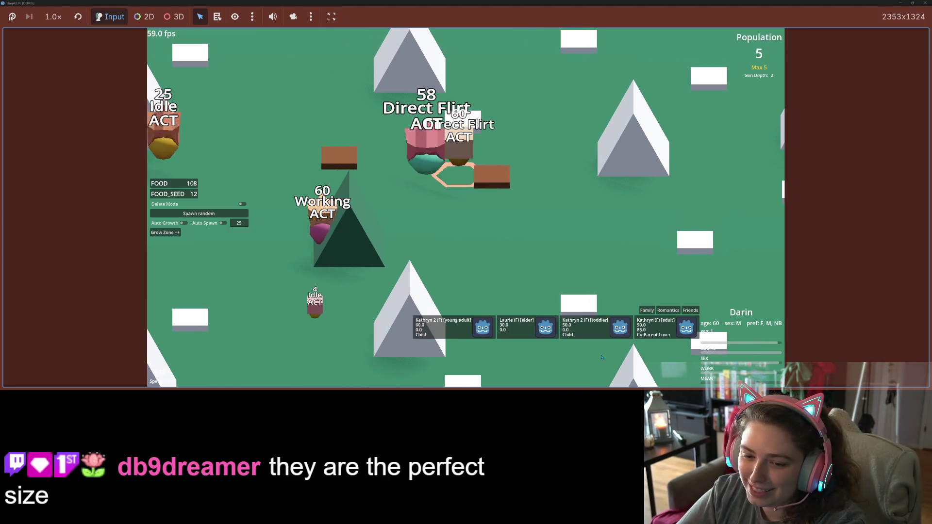
pyautogui.click(337, 291)
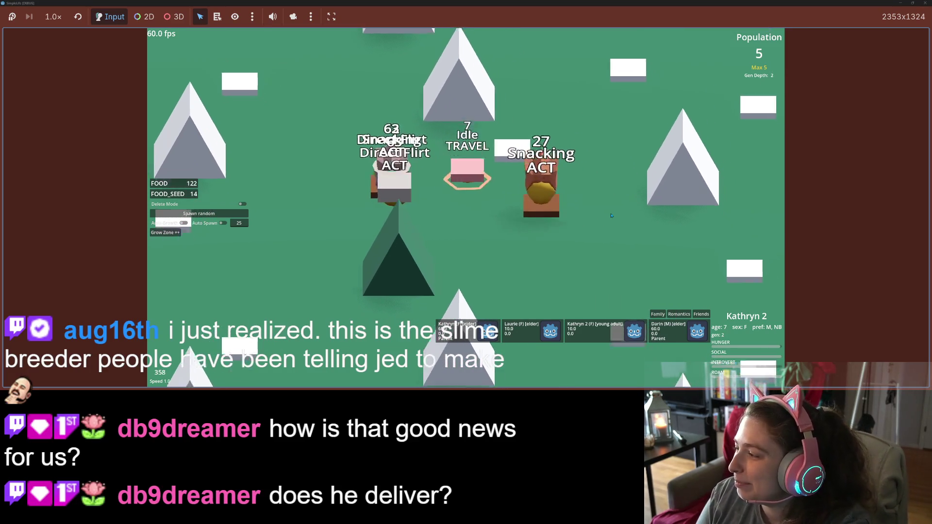
# Step: Follow the toddler while alternating the speed between 2x, 4x and 1x as she grows
pyautogui.scroll(3, 611, 216)
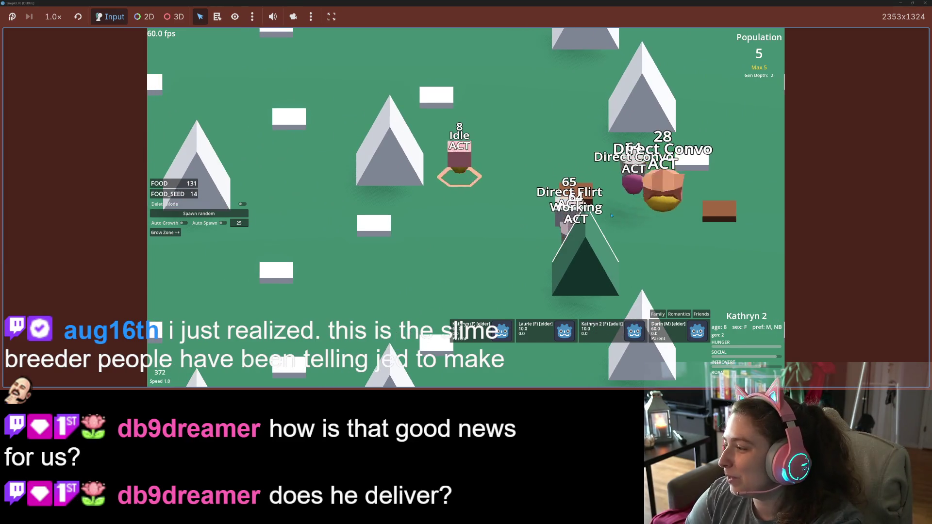
pyautogui.press('2')
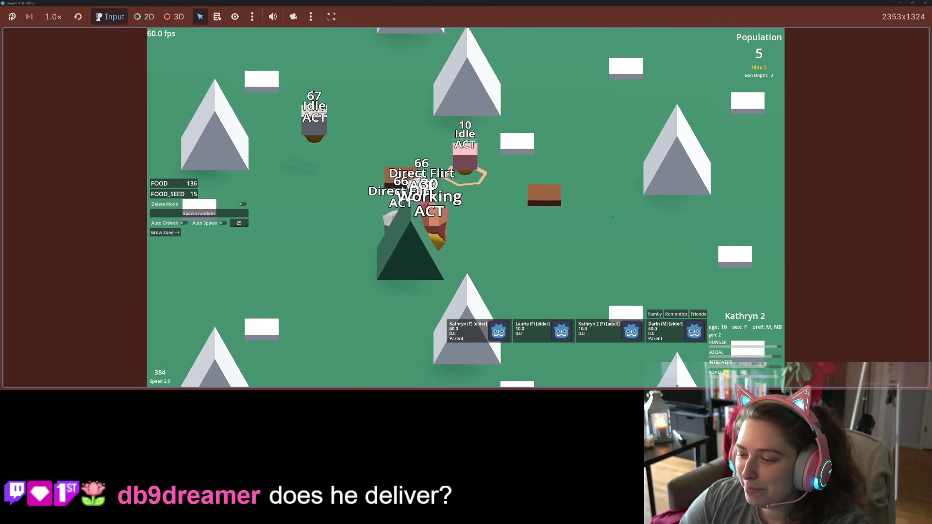
pyautogui.press('4')
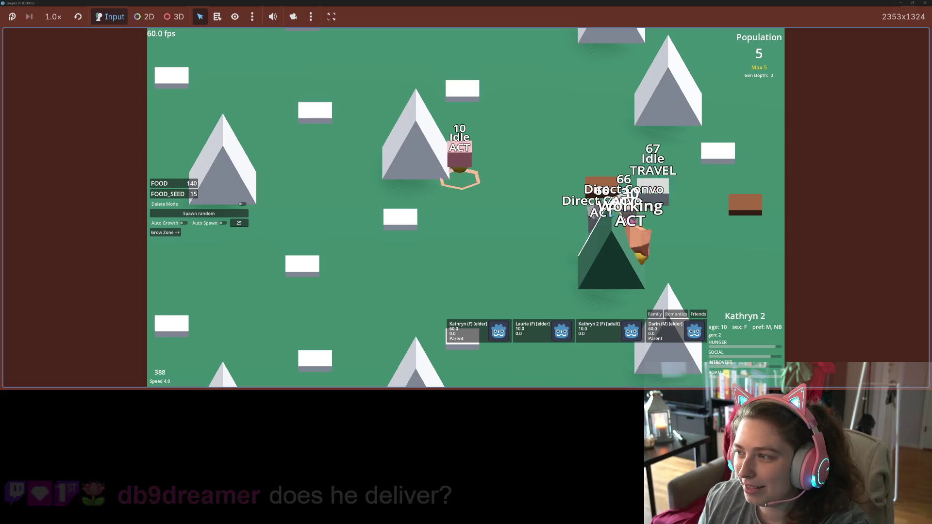
pyautogui.press('1')
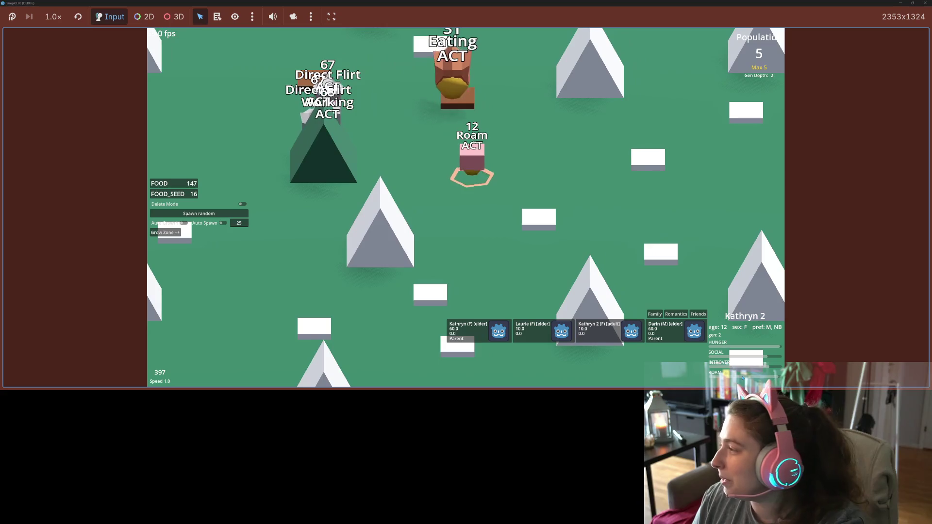
pyautogui.press('2')
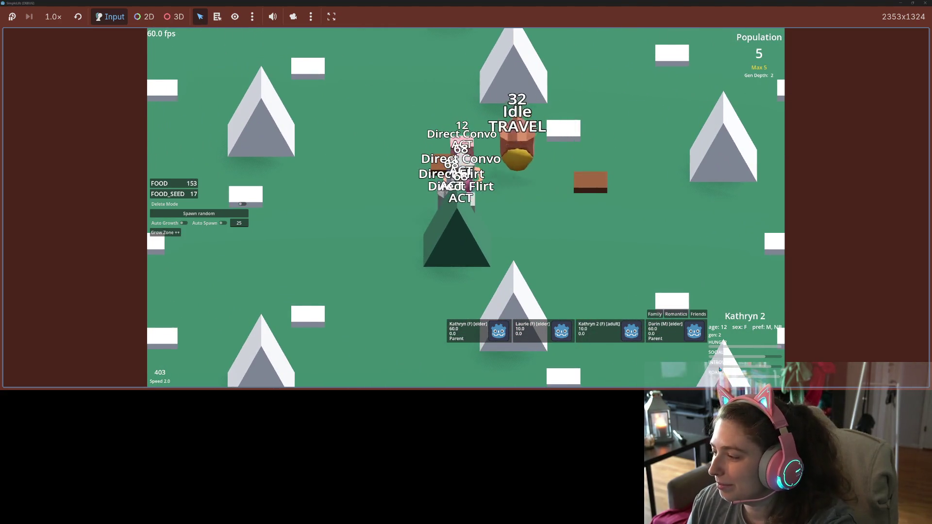
pyautogui.press('2')
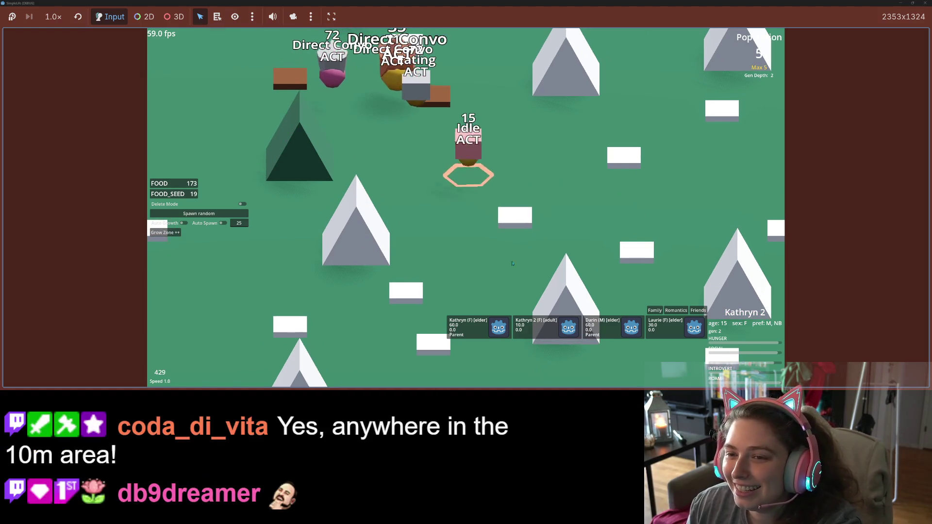
pyautogui.press('Up')
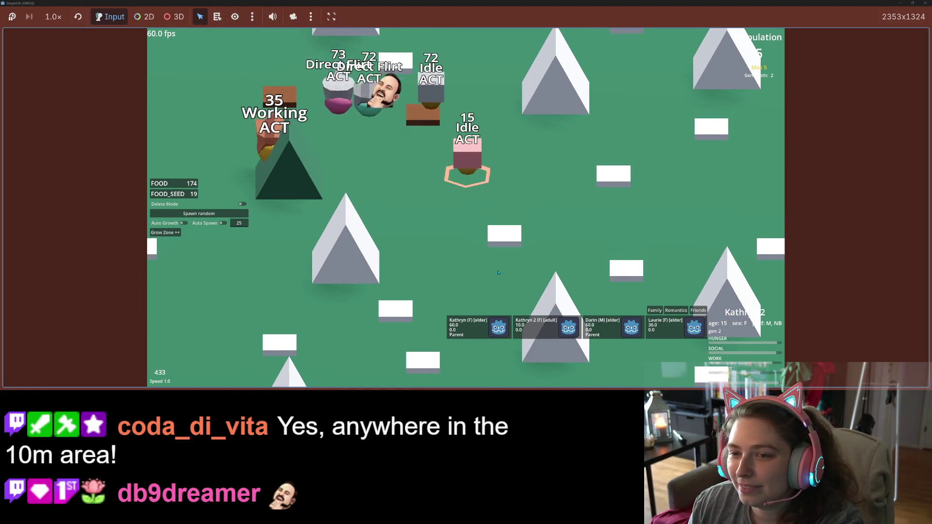
pyautogui.press('Down')
pyautogui.press('Down')
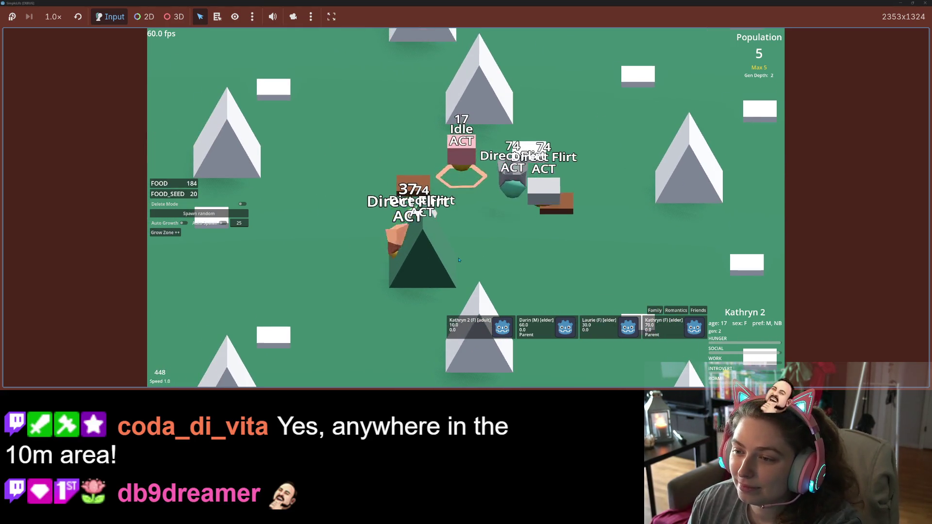
# Step: Keep cycling 2x, 4x and 1x until Darin dies of old age and Kathryn 2 is 23
pyautogui.press('2')
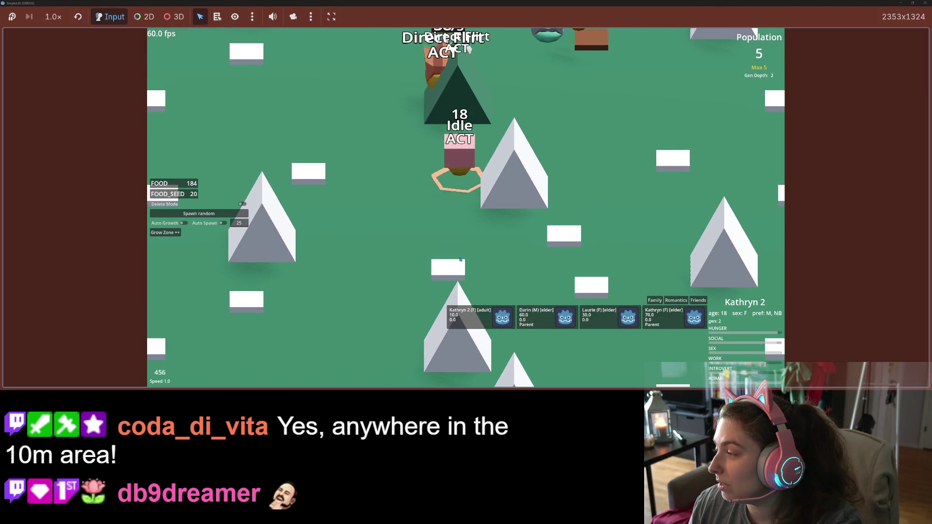
pyautogui.press('4')
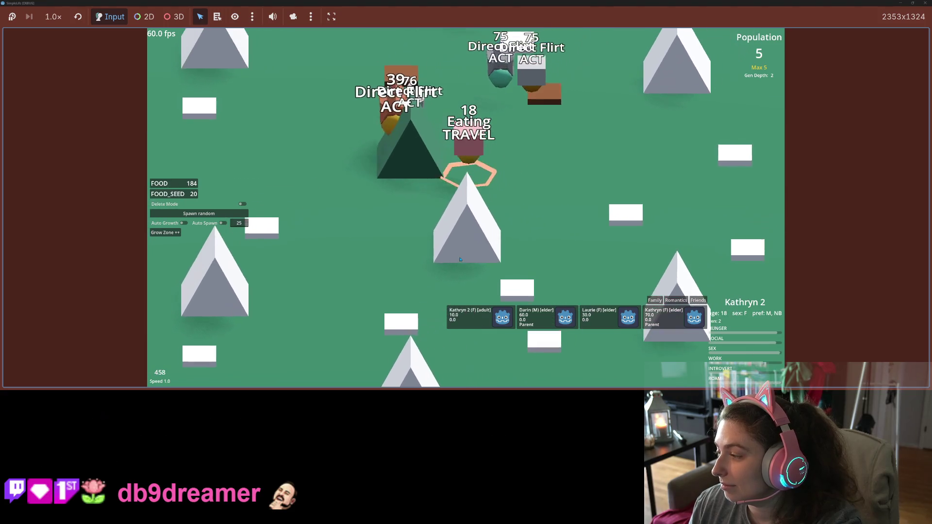
pyautogui.press('1')
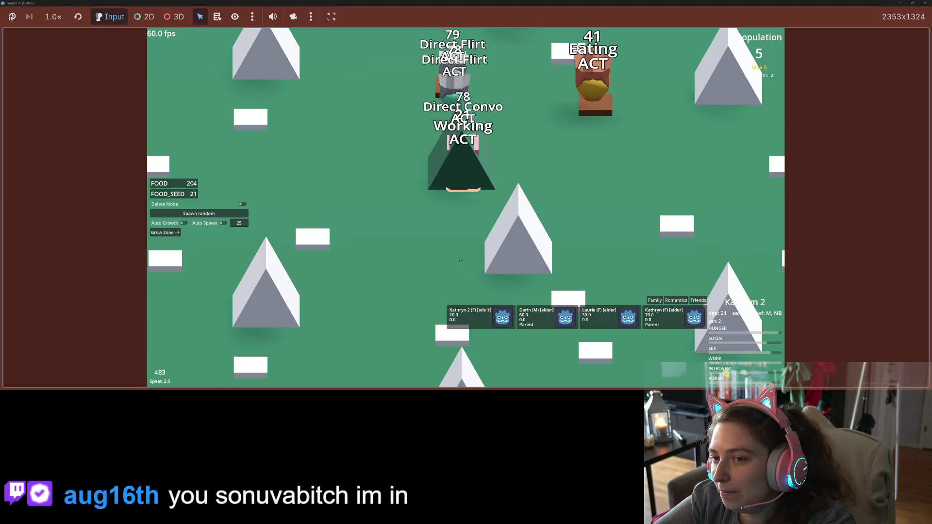
pyautogui.press('2')
pyautogui.scroll(-3, 460, 259)
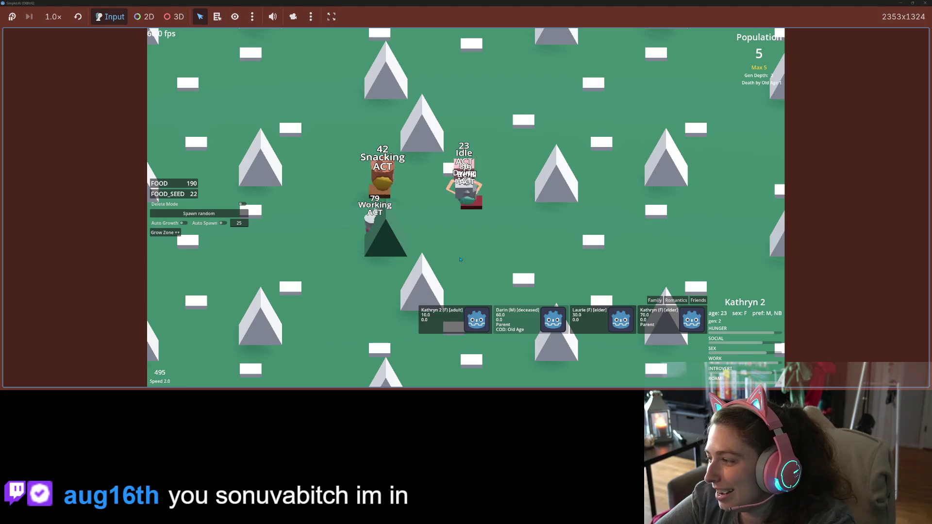
# Step: Run at 4x then 1x, inspecting the age-27, age-46 and age-32 villagers as the elders die
pyautogui.press('=')
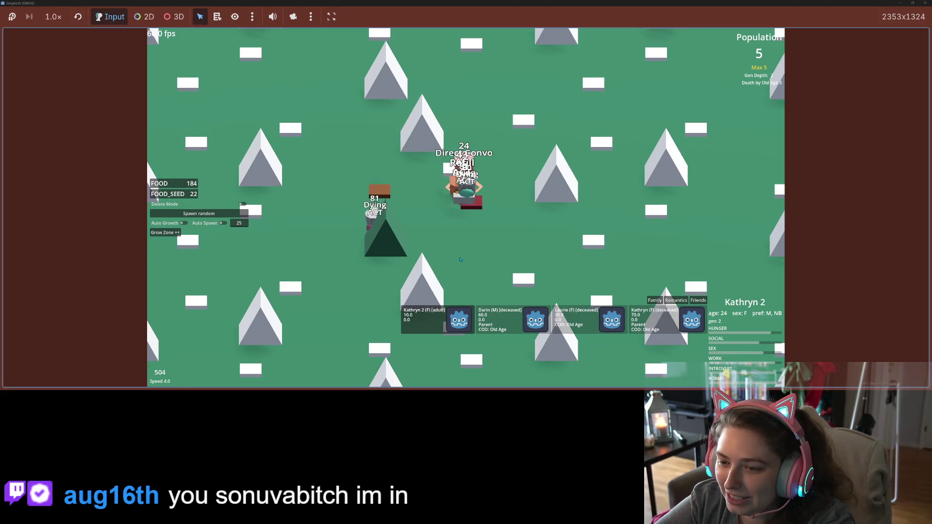
pyautogui.press('-')
pyautogui.press('-')
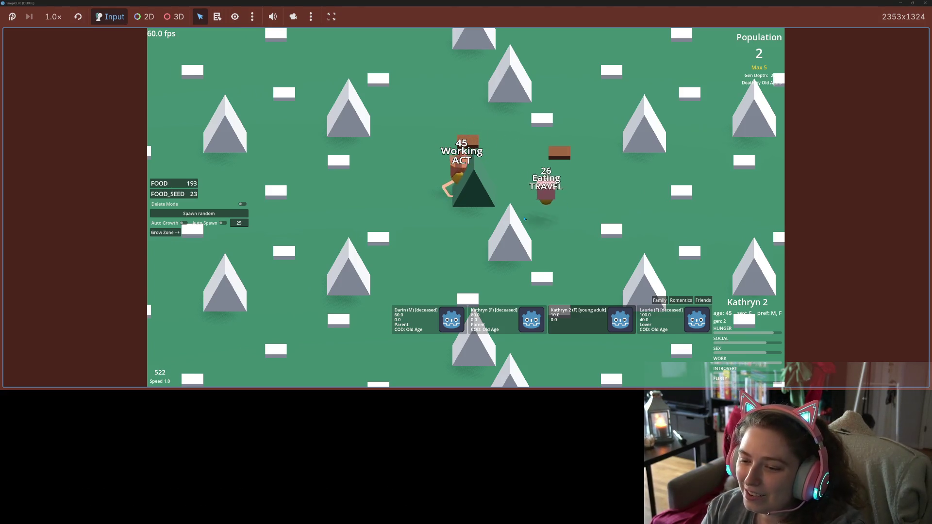
pyautogui.click(555, 319)
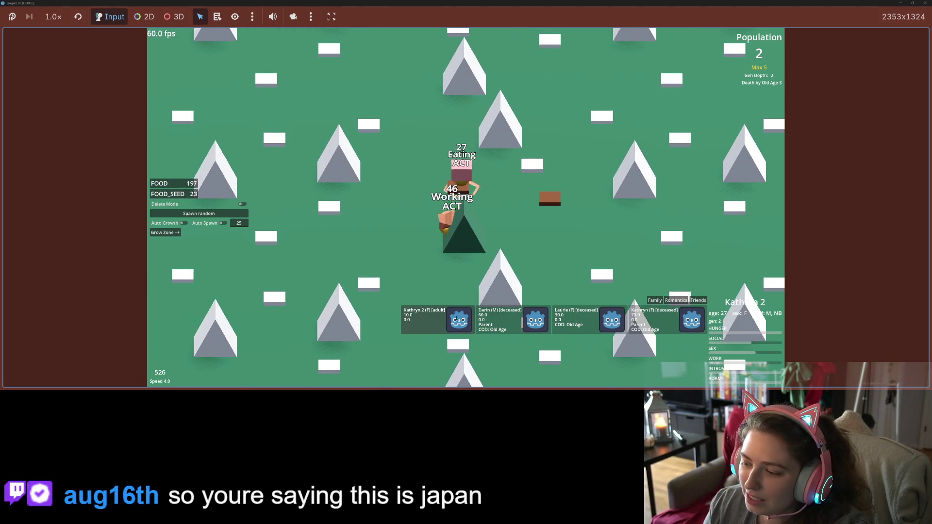
pyautogui.click(456, 319)
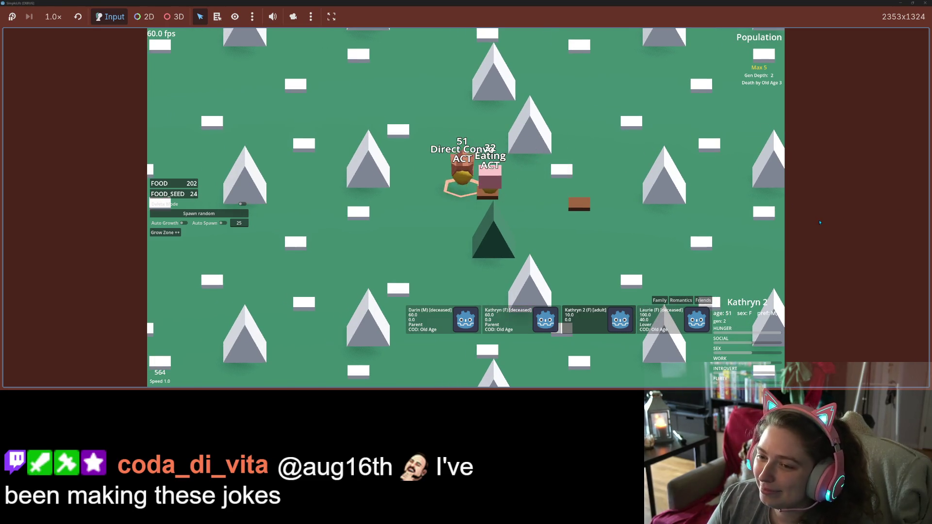
pyautogui.click(590, 321)
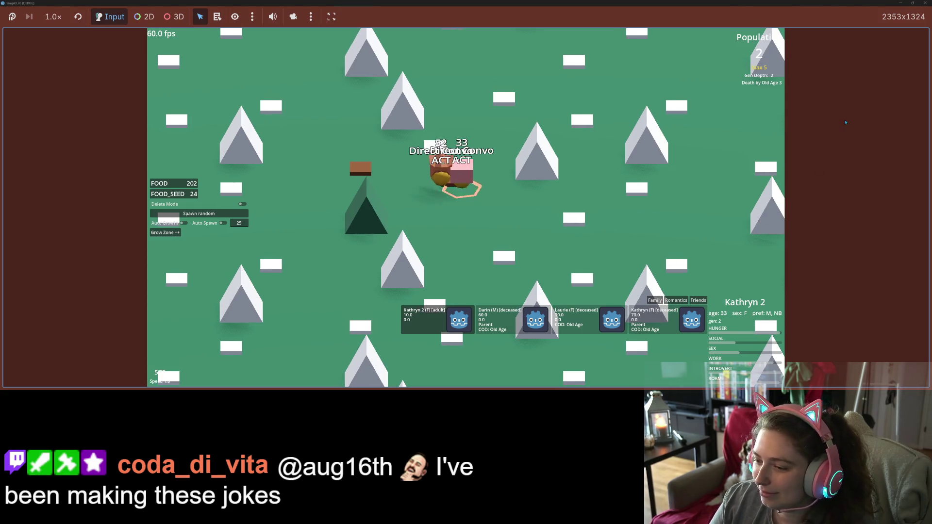
# Step: Stop the running game, collapse the output log and browse global_settings.gd for the town settings
pyautogui.press('F8')
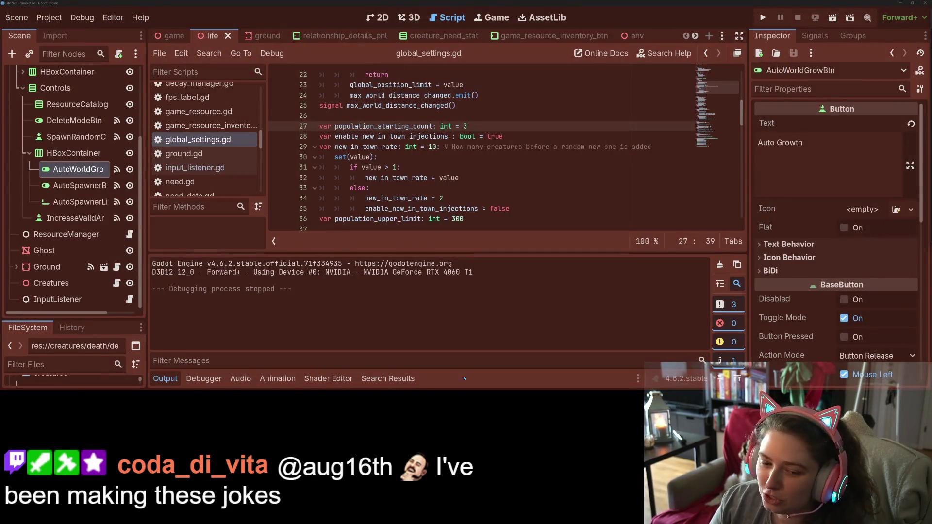
pyautogui.click(172, 387)
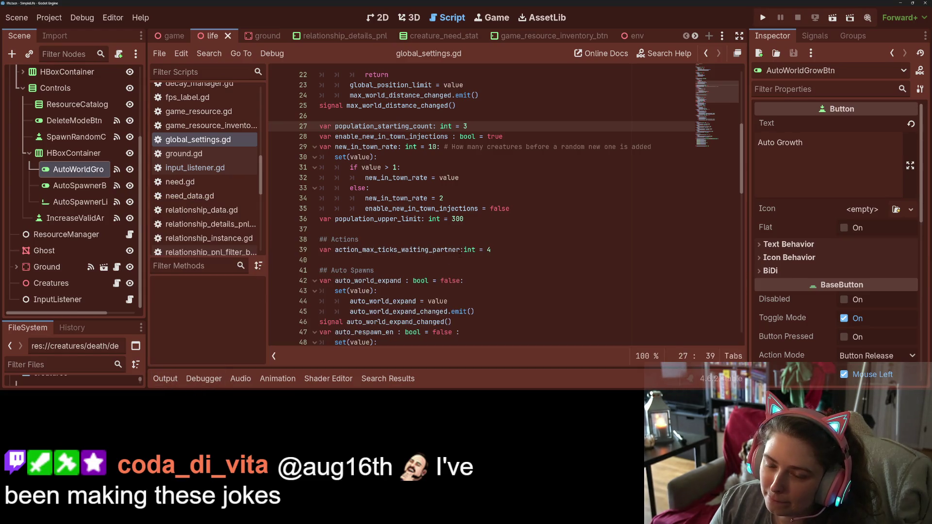
pyautogui.click(340, 260)
pyautogui.scroll(-1, 340, 249)
pyautogui.scroll(-2, 361, 275)
pyautogui.click(386, 268)
pyautogui.scroll(-3, 361, 274)
pyautogui.scroll(-4, 361, 274)
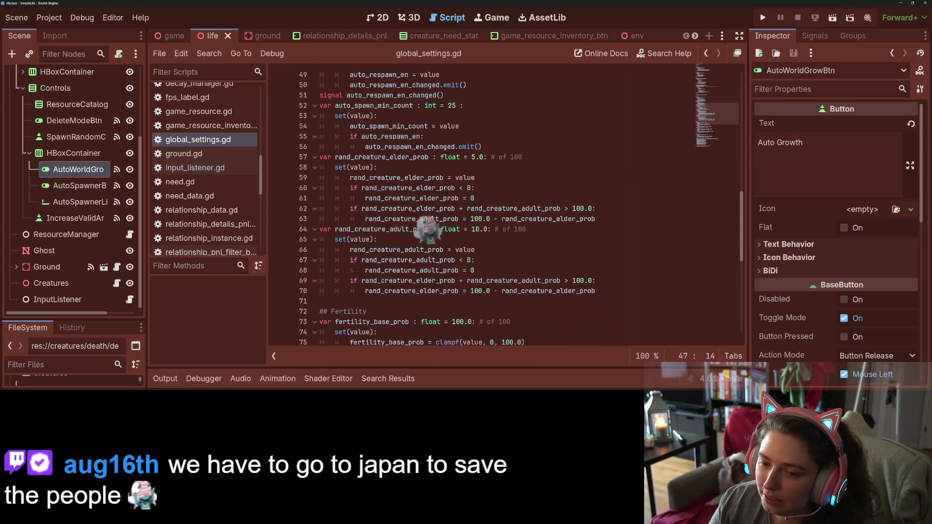
pyautogui.scroll(5, 360, 274)
pyautogui.scroll(3, 355, 275)
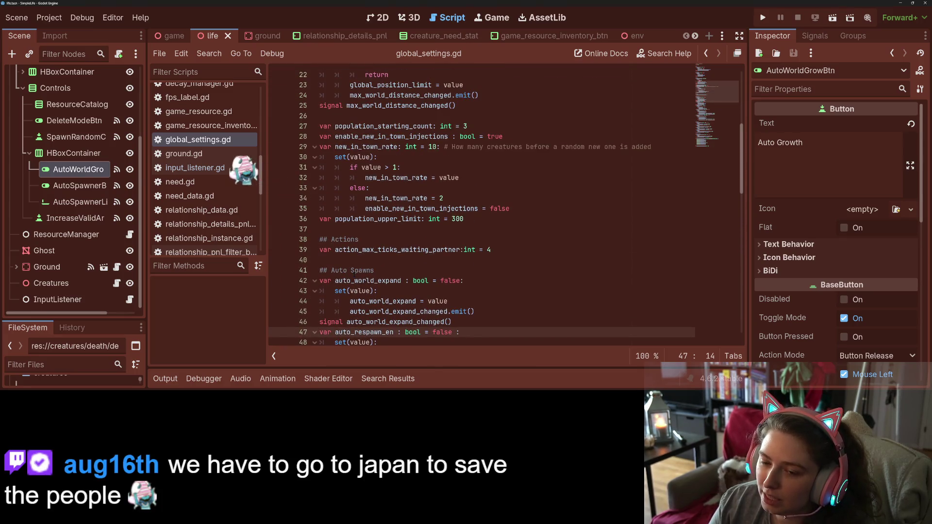
pyautogui.scroll(4, 354, 274)
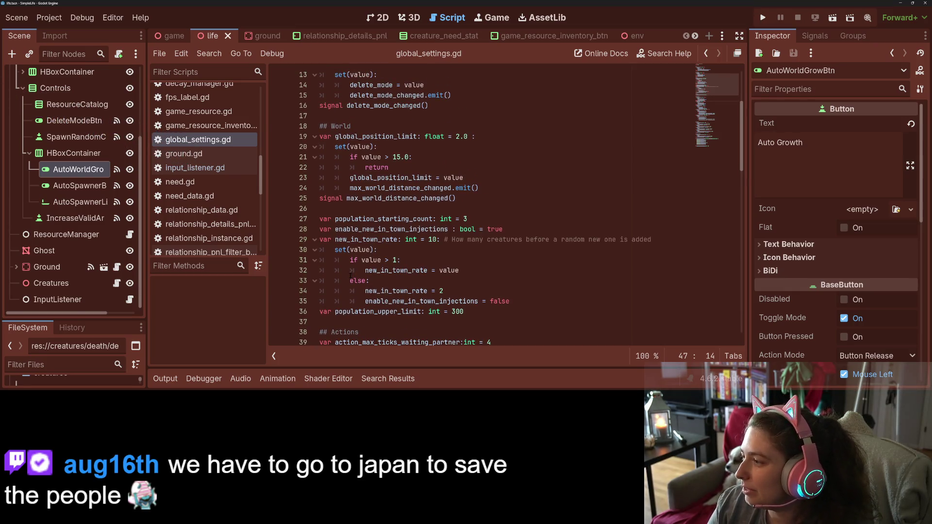
pyautogui.scroll(4, 351, 276)
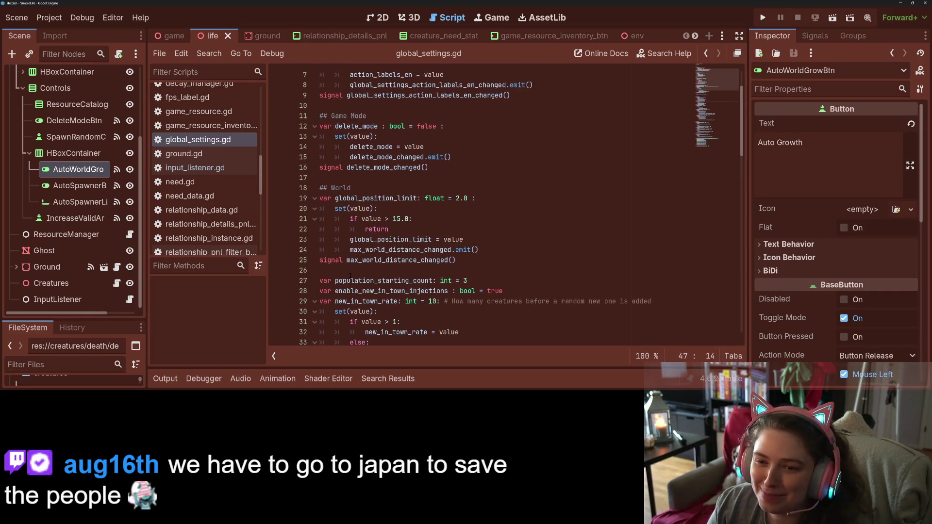
pyautogui.scroll(-6, 351, 276)
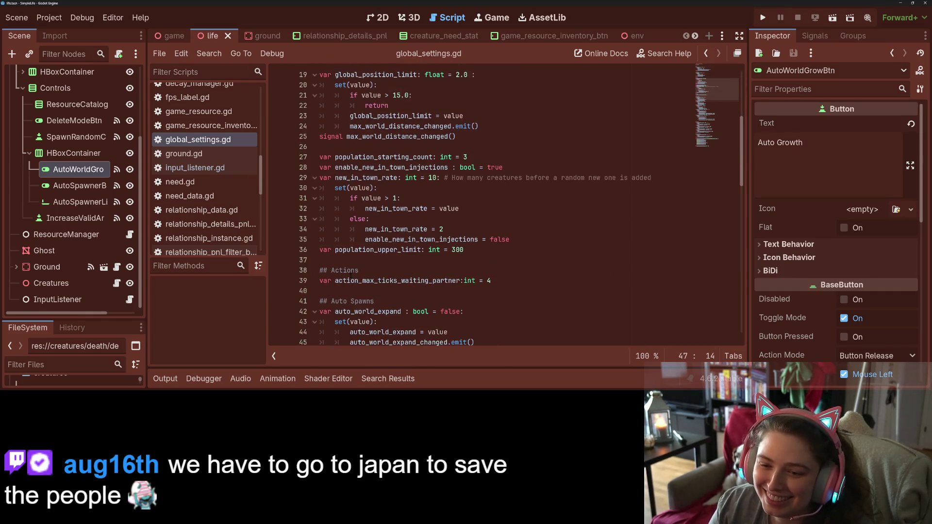
# Step: Change new_in_town_rate from 10 to 3 and save global_settings.gd
pyautogui.click(421, 209)
pyautogui.click(456, 167)
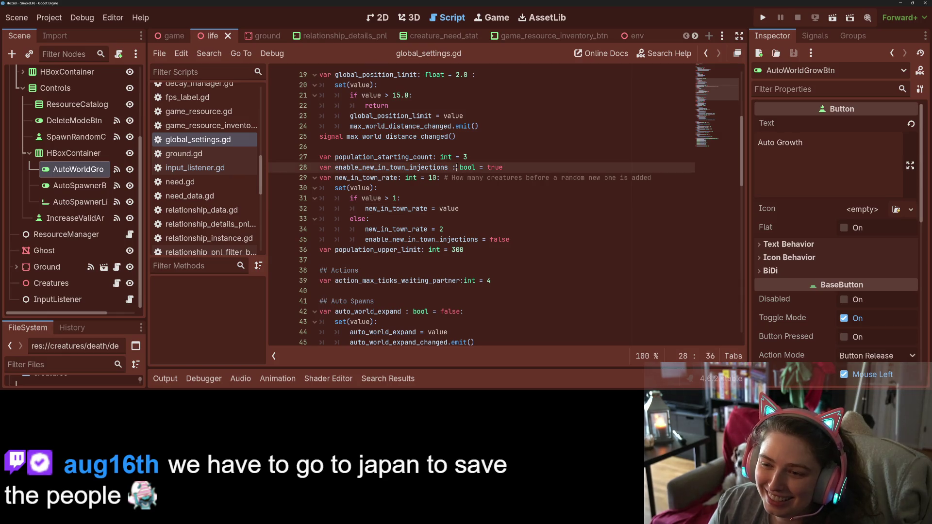
pyautogui.doubleClick(446, 167)
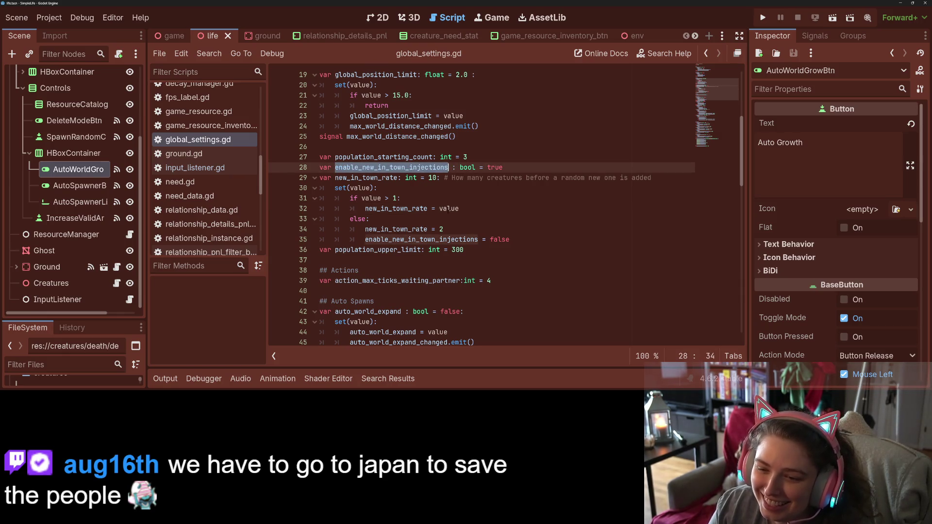
pyautogui.doubleClick(384, 178)
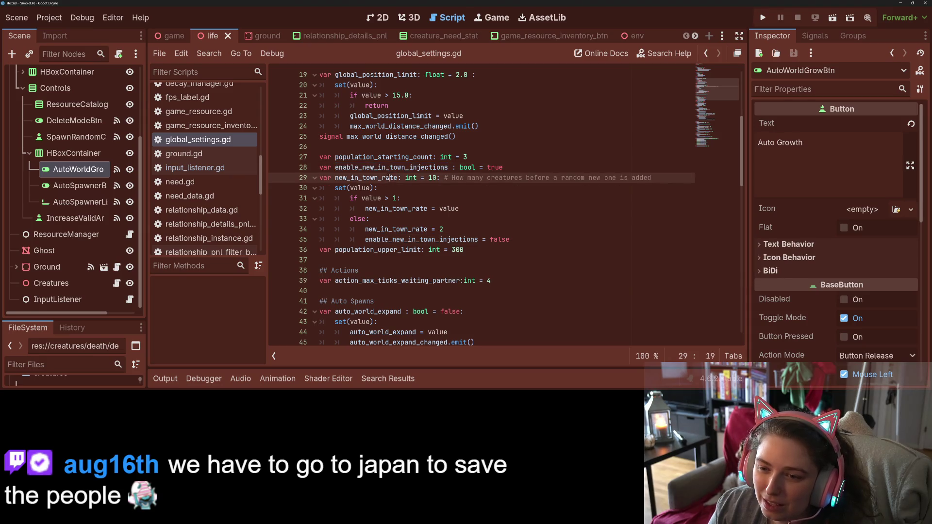
pyautogui.click(439, 177)
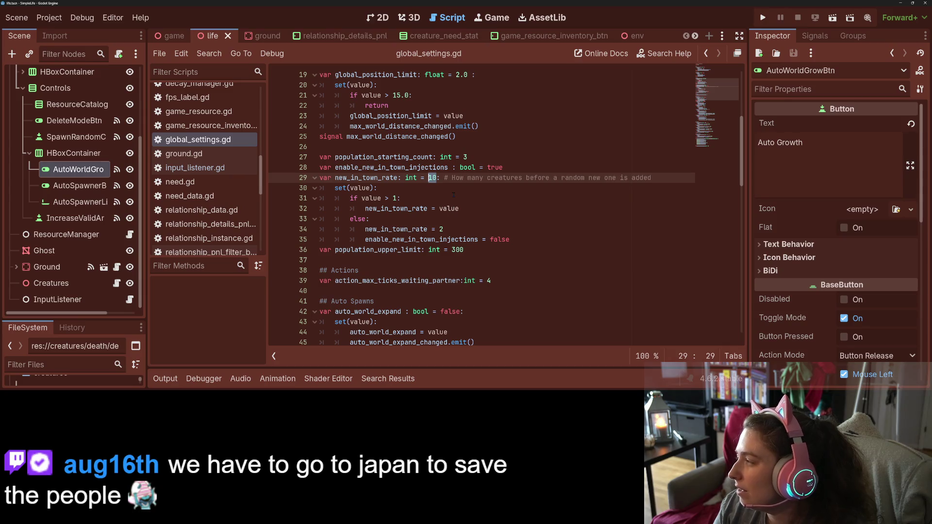
pyautogui.write('3')
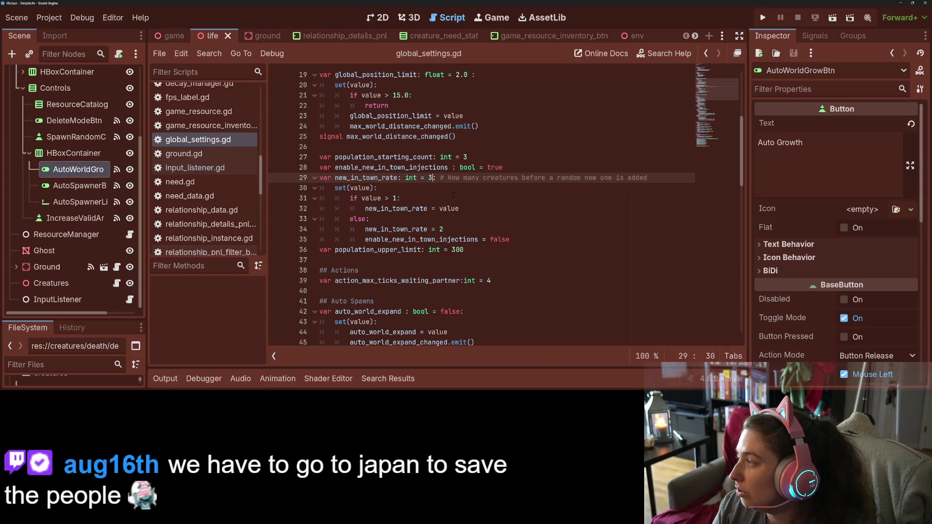
pyautogui.hotkey('ctrl', 's')
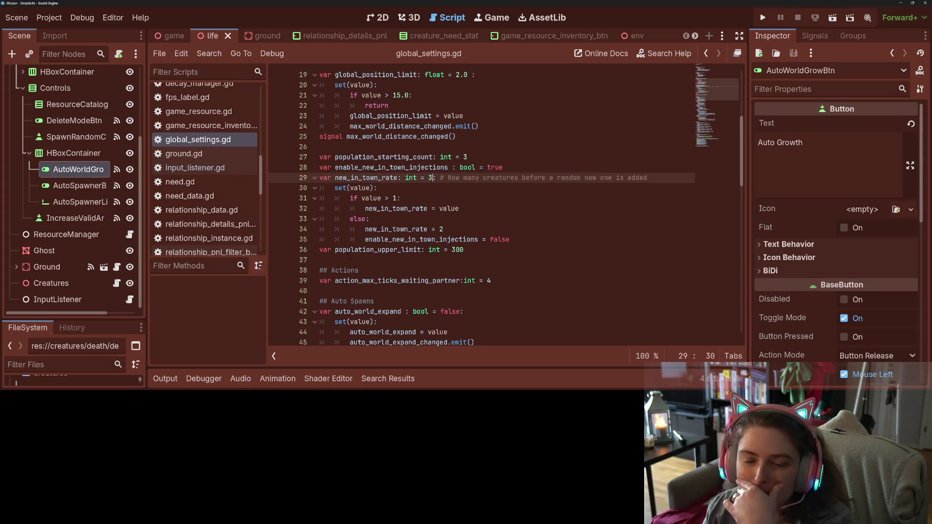
# Step: Open need_data.gd and enlarge the file browser to show the death files
pyautogui.write(':')
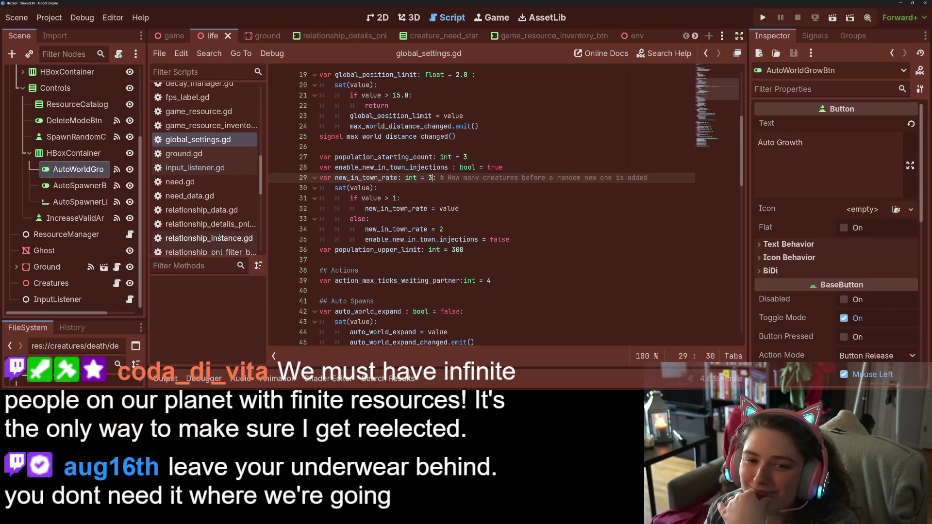
pyautogui.scroll(10, 219, 235)
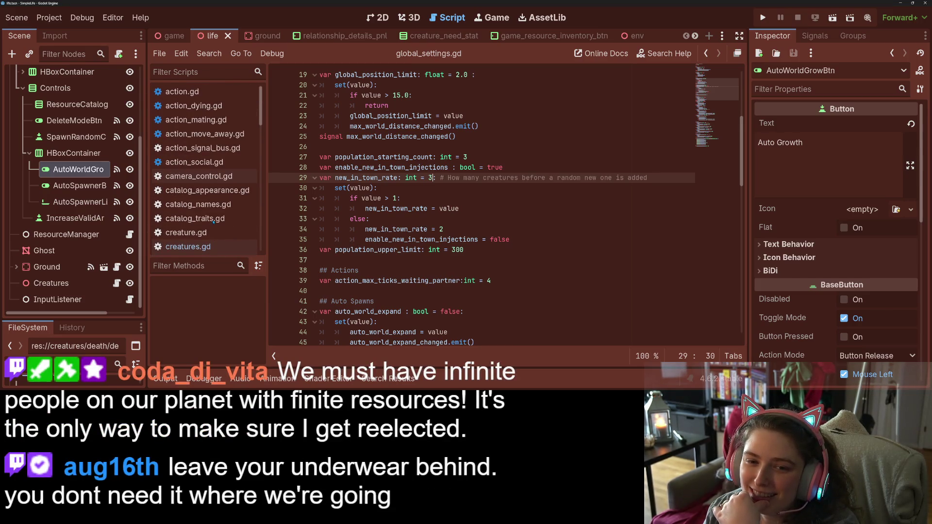
pyautogui.scroll(-5, 214, 222)
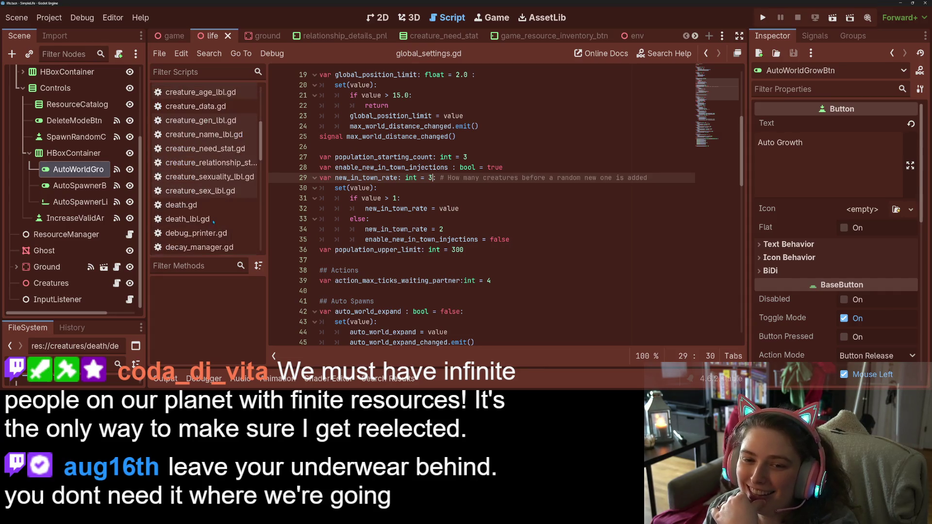
pyautogui.scroll(5, 214, 221)
pyautogui.scroll(-5, 236, 223)
pyautogui.scroll(-5, 236, 224)
pyautogui.scroll(5, 237, 222)
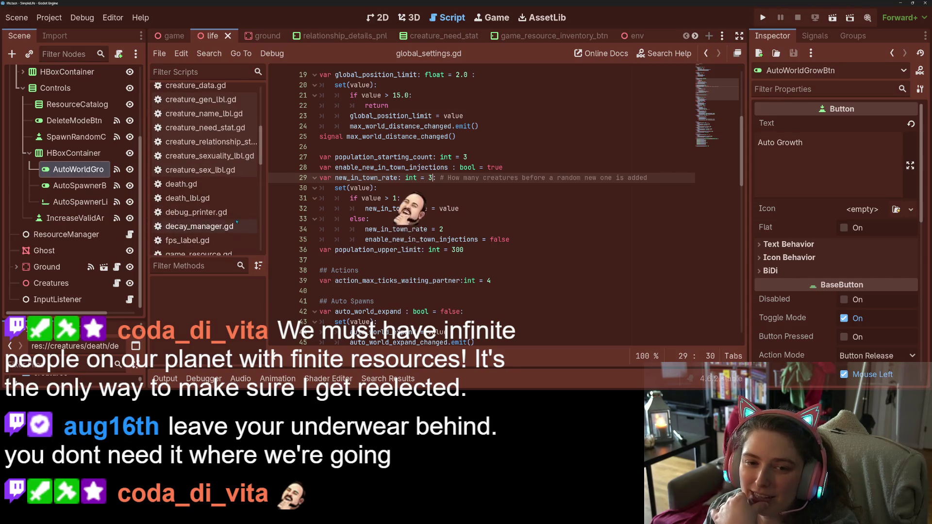
pyautogui.scroll(-4, 237, 223)
pyautogui.scroll(-1, 212, 209)
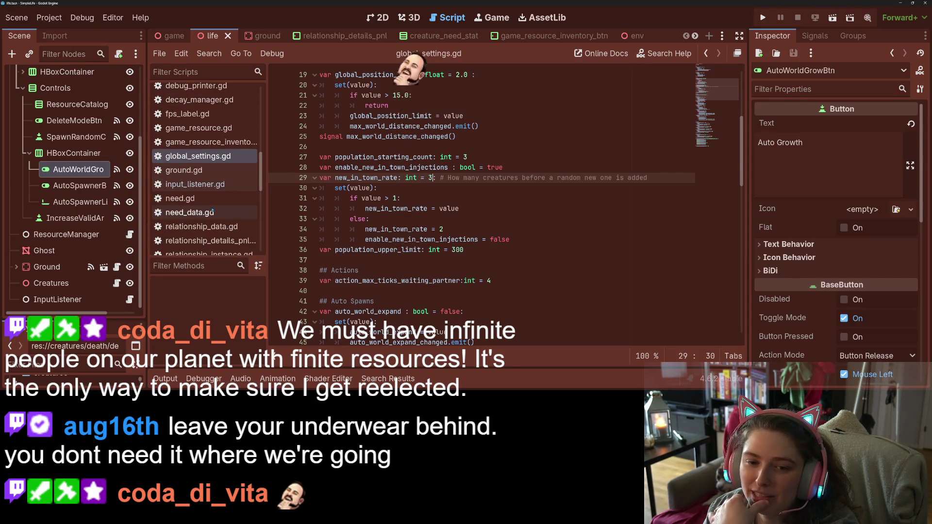
pyautogui.click(213, 212)
pyautogui.moveTo(125, 319); pyautogui.dragTo(109, 109)
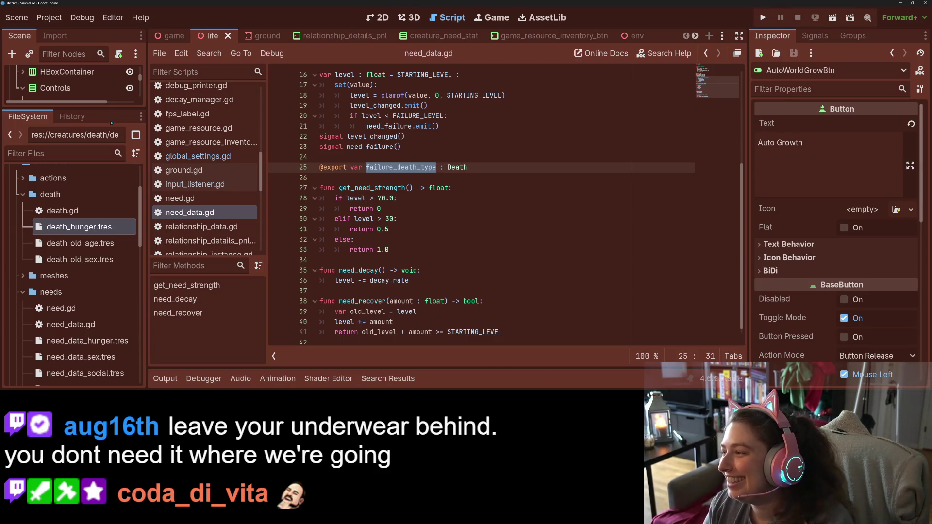
# Step: Change const to var on the STARTING_LEVEL line of need_data.gd
pyautogui.click(374, 167)
pyautogui.scroll(1, 372, 193)
pyautogui.scroll(5, 372, 193)
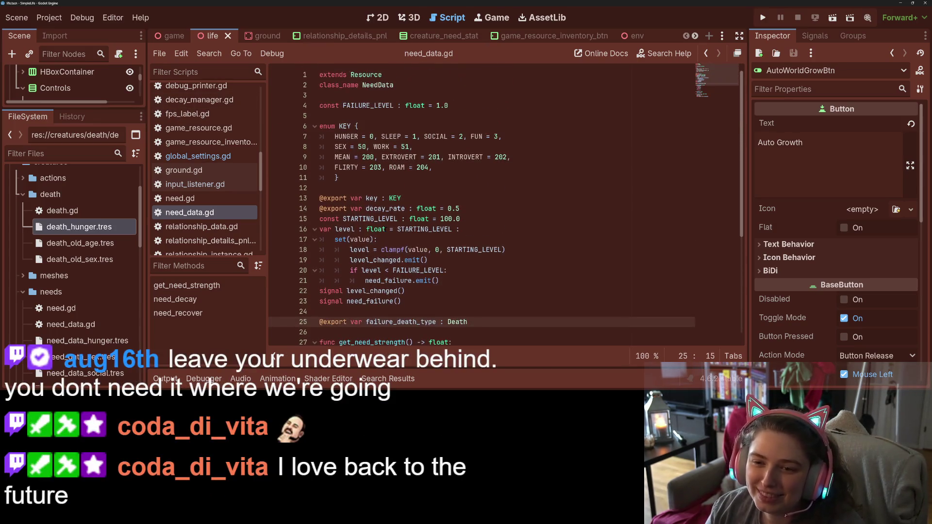
pyautogui.scroll(-2, 372, 193)
pyautogui.scroll(-5, 372, 193)
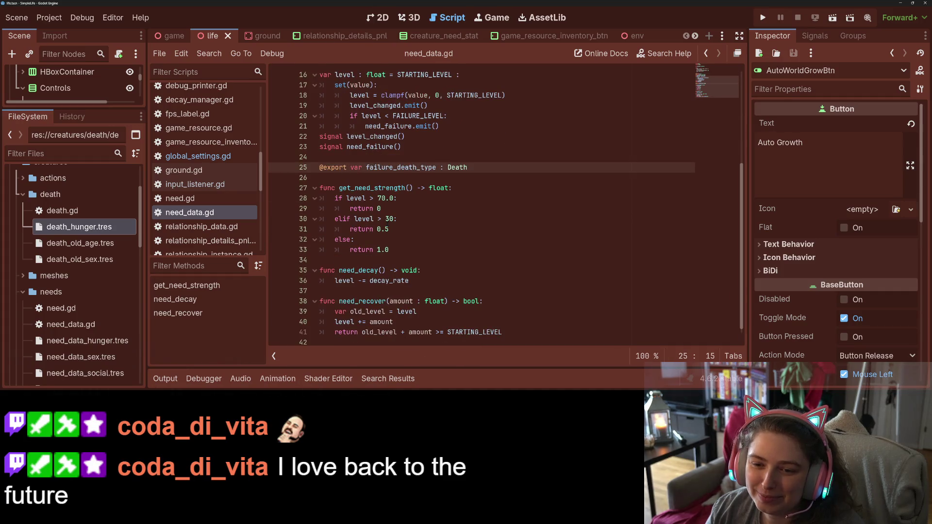
pyautogui.scroll(1, 395, 225)
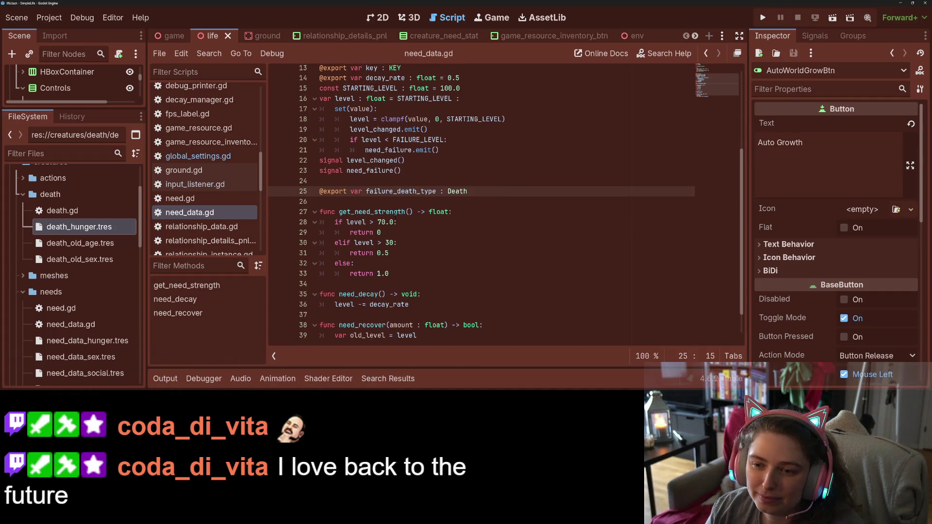
pyautogui.doubleClick(379, 211)
pyautogui.scroll(3, 387, 232)
pyautogui.doubleClick(329, 180)
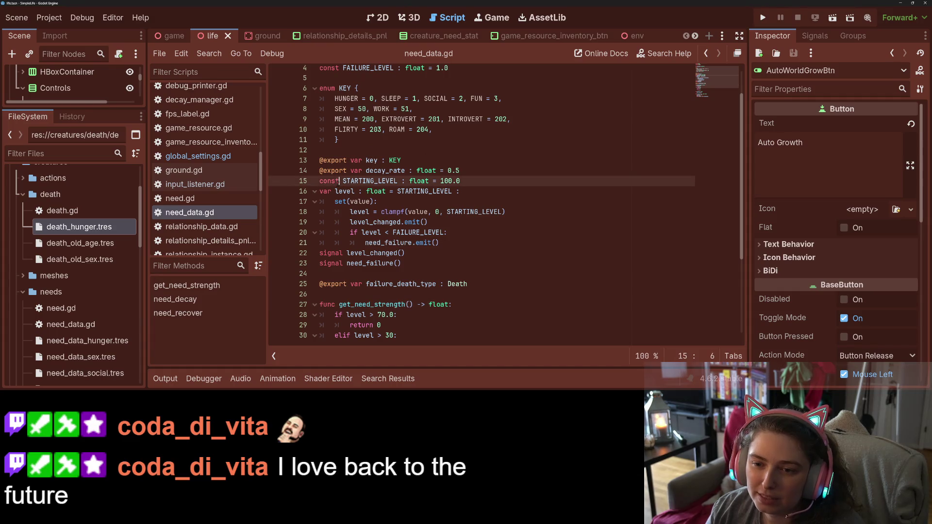
pyautogui.write('var')
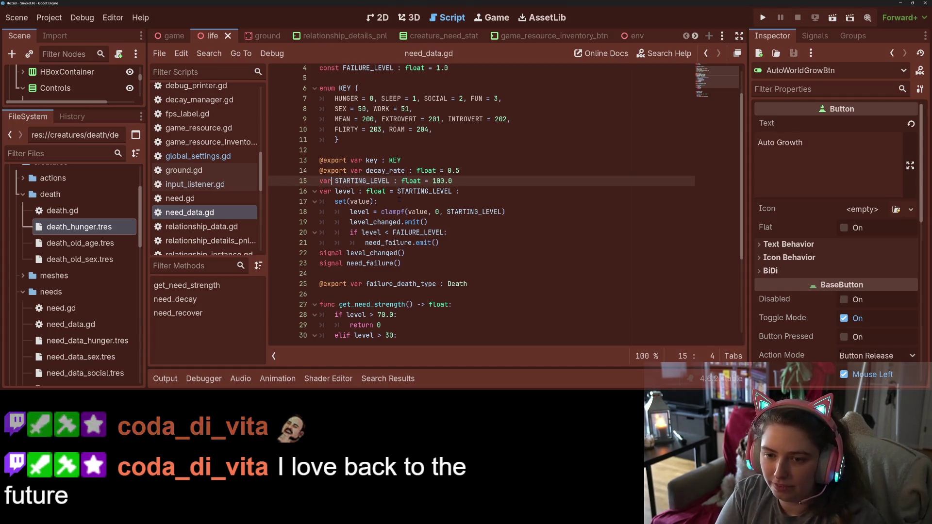
pyautogui.press('Right')
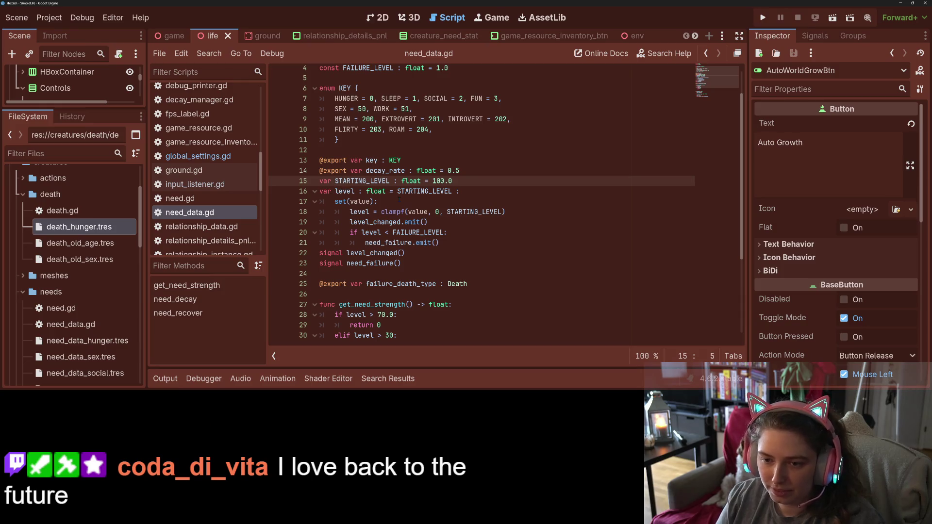
pyautogui.doubleClick(378, 184)
pyautogui.hotkey('ctrl', 'r')
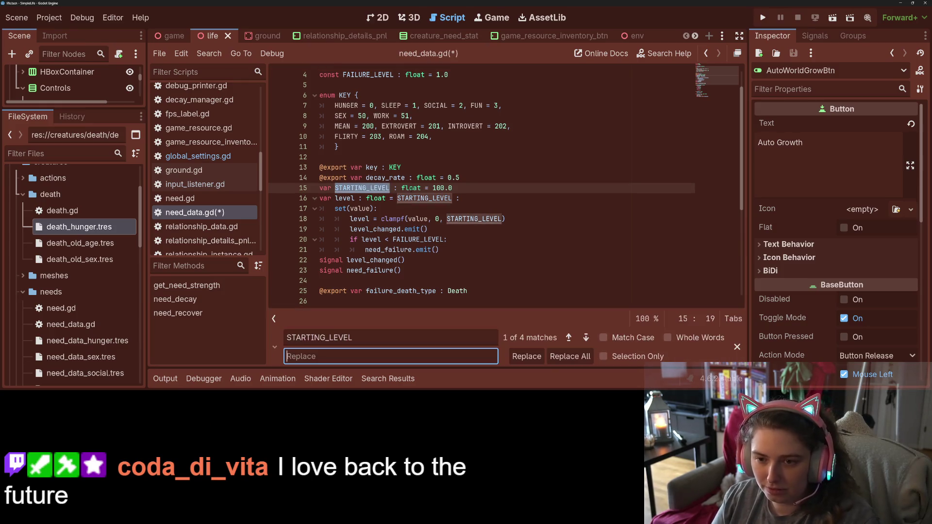
pyautogui.write('starting')
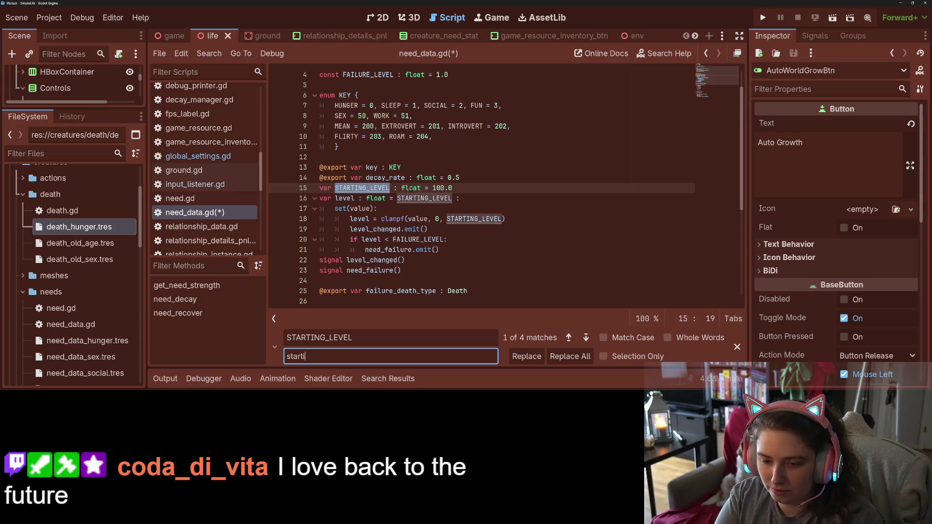
pyautogui.write('_level')
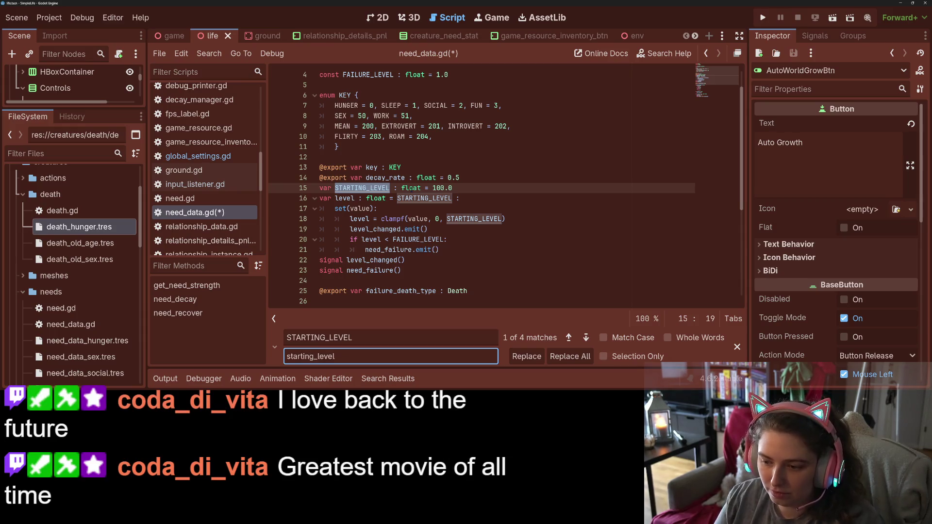
pyautogui.click(569, 357)
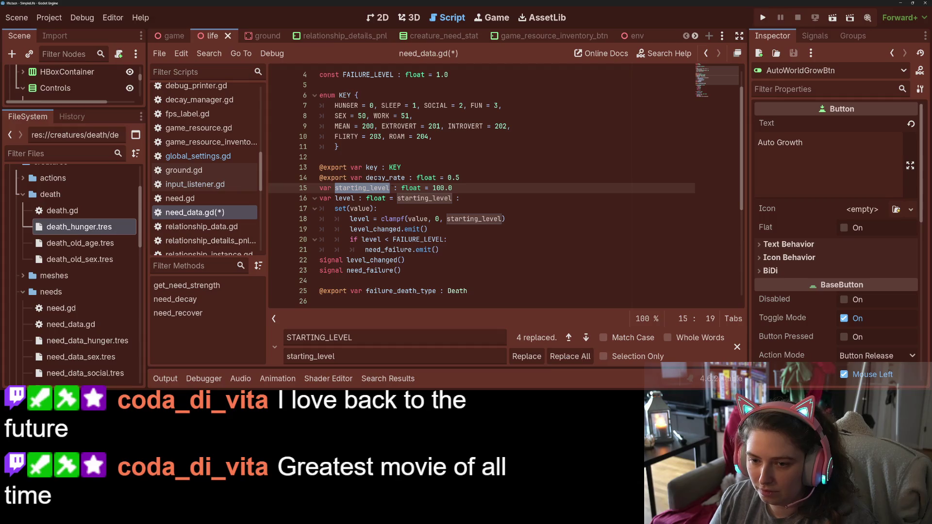
pyautogui.click(336, 188)
pyautogui.write('@export')
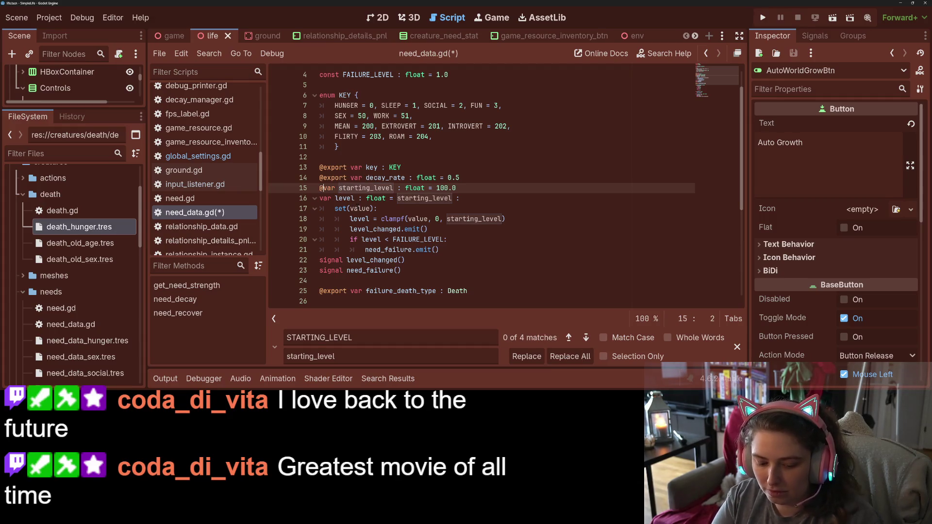
pyautogui.hotkey('ctrl', 's')
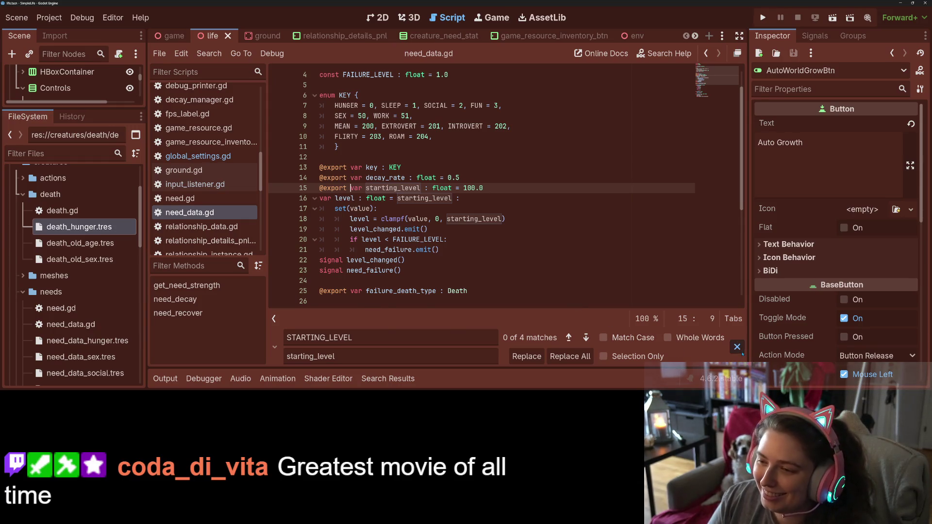
# Step: Close the replace bar and highlight where FAILURE_LEVEL and starting_level are used
pyautogui.press('Escape')
pyautogui.click(437, 251)
pyautogui.scroll(1, 434, 257)
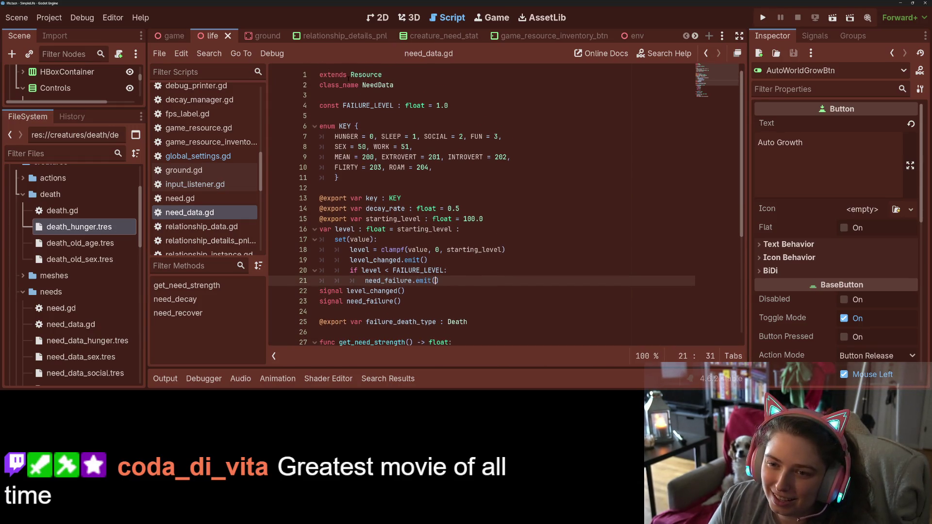
pyautogui.click(379, 106)
pyautogui.doubleClick(377, 105)
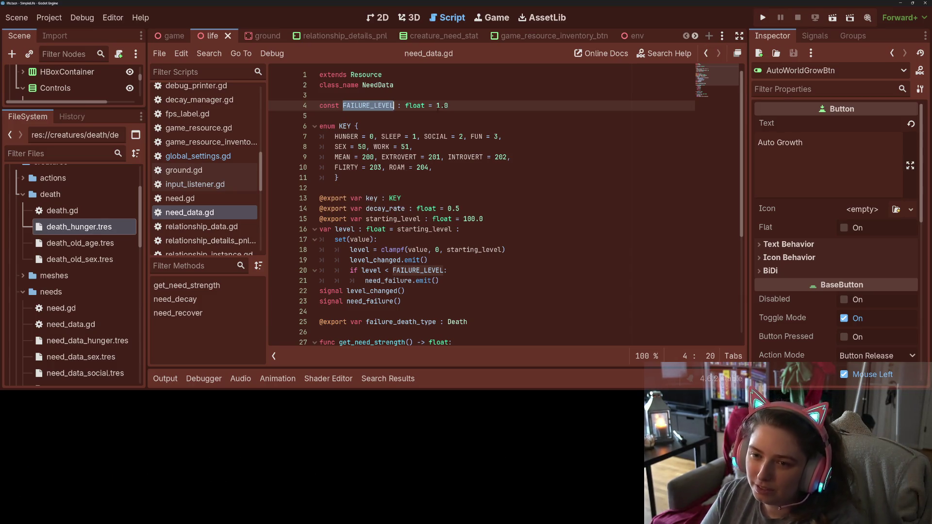
pyautogui.click(398, 104)
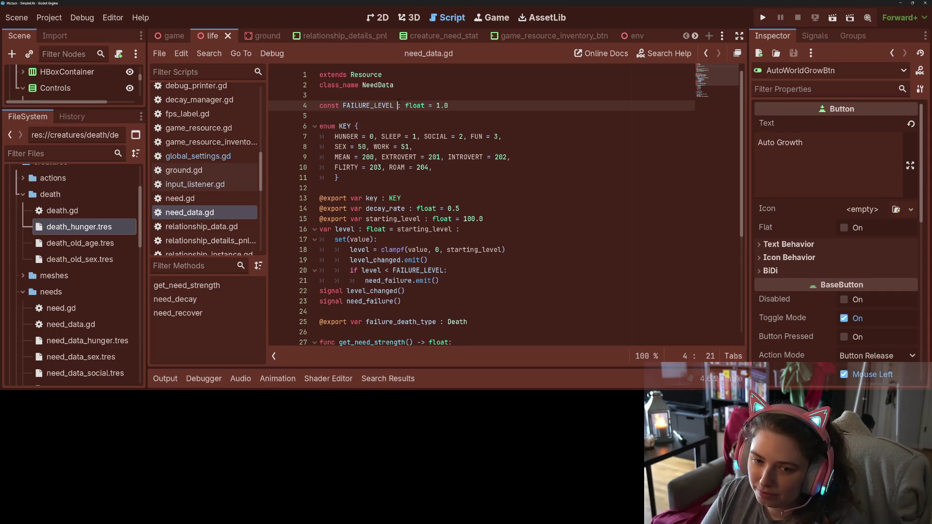
pyautogui.doubleClick(385, 105)
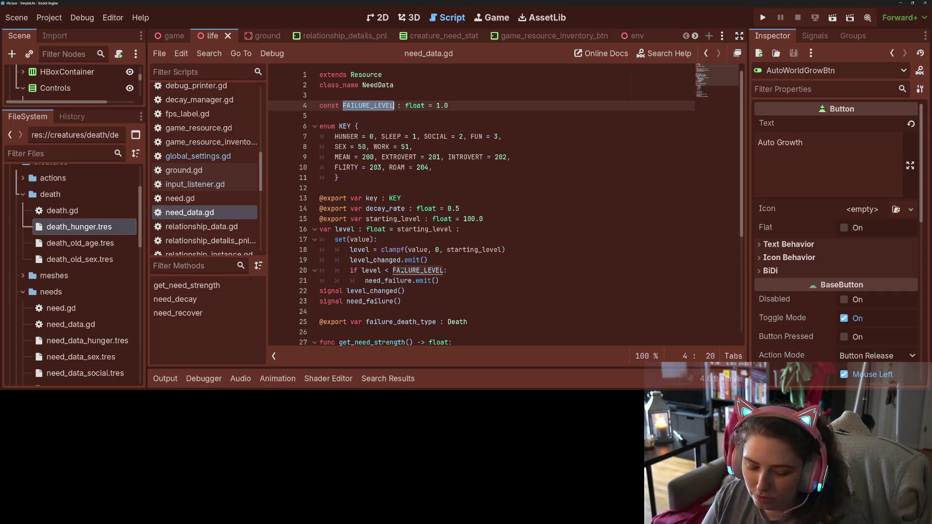
pyautogui.doubleClick(391, 219)
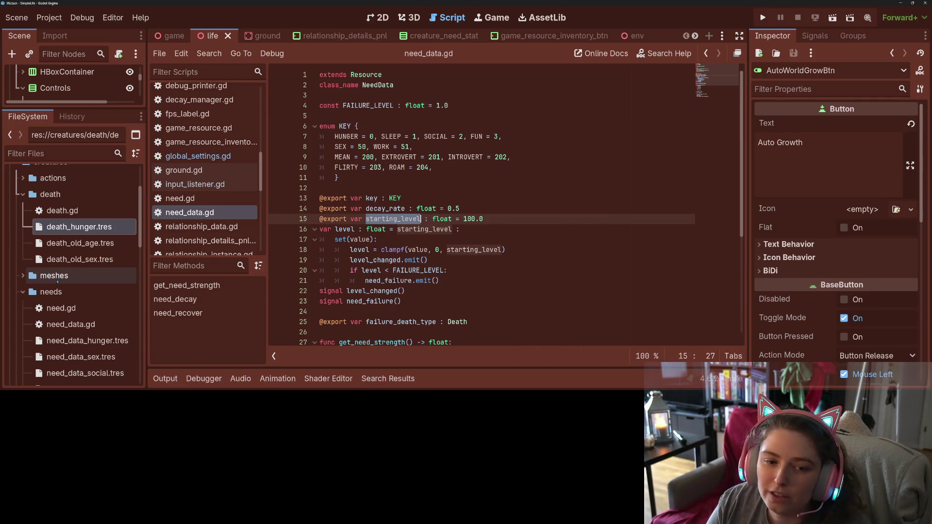
# Step: Set the sex need's Starting Level to 0 in need_data_sex.tres
pyautogui.scroll(-3, 58, 271)
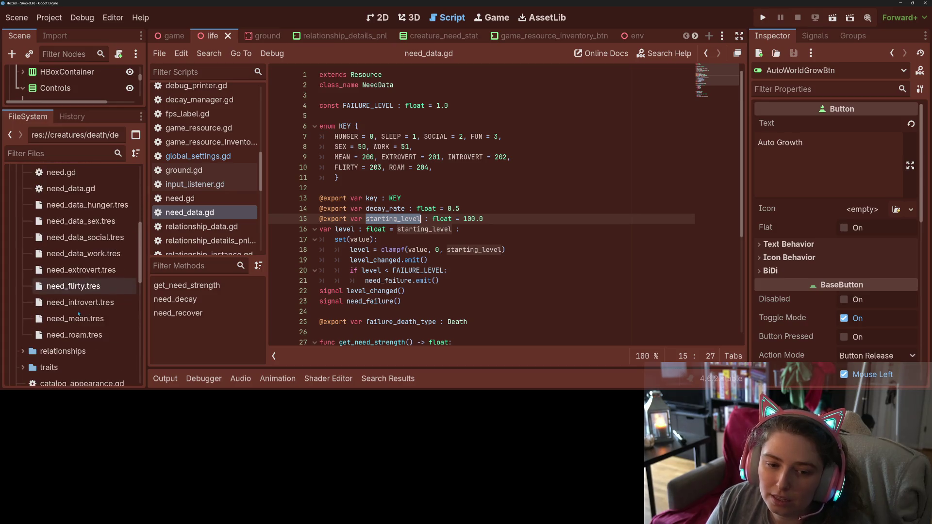
pyautogui.click(91, 227)
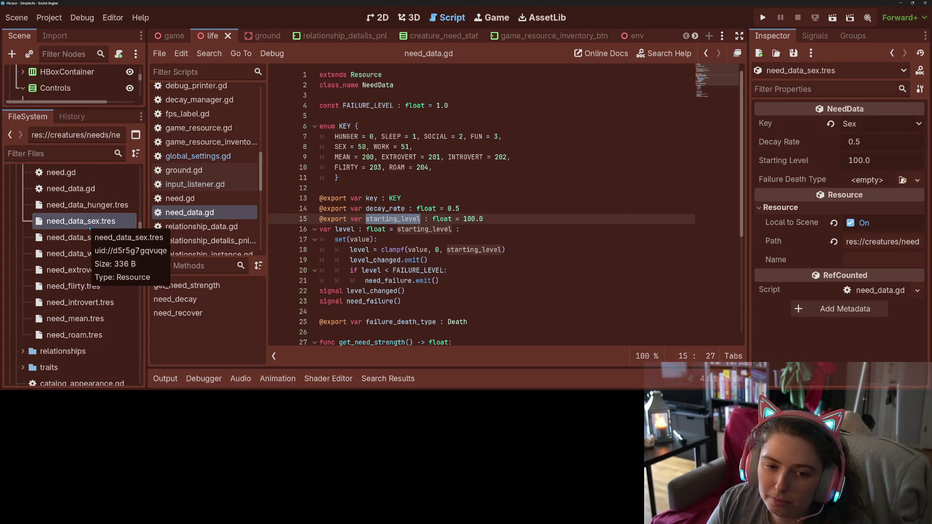
pyautogui.click(889, 160)
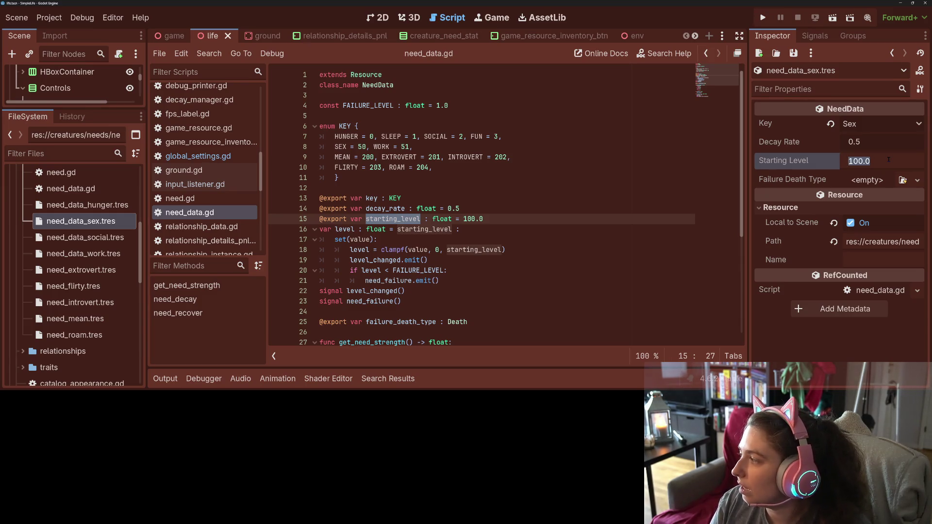
pyautogui.write('0')
pyautogui.press('Return')
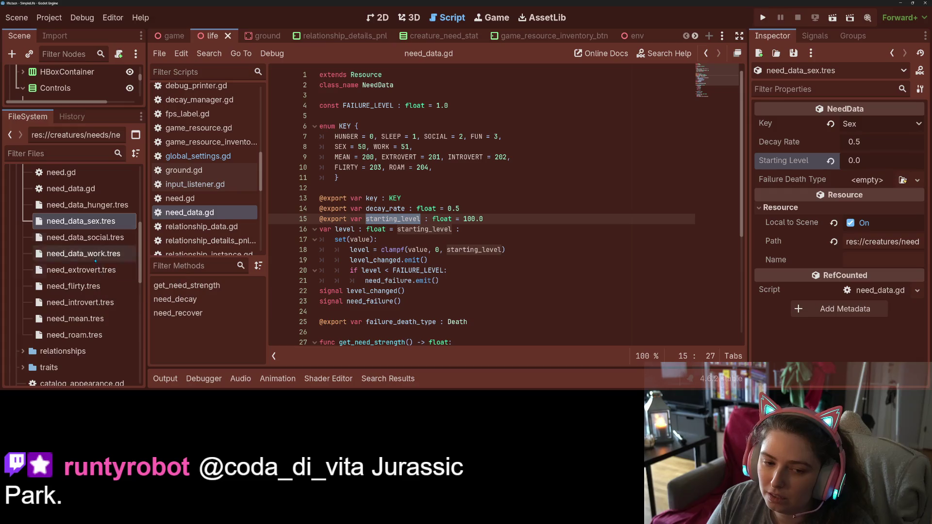
# Step: Set the Work need's Starting Level to 10 and save
pyautogui.click(80, 253)
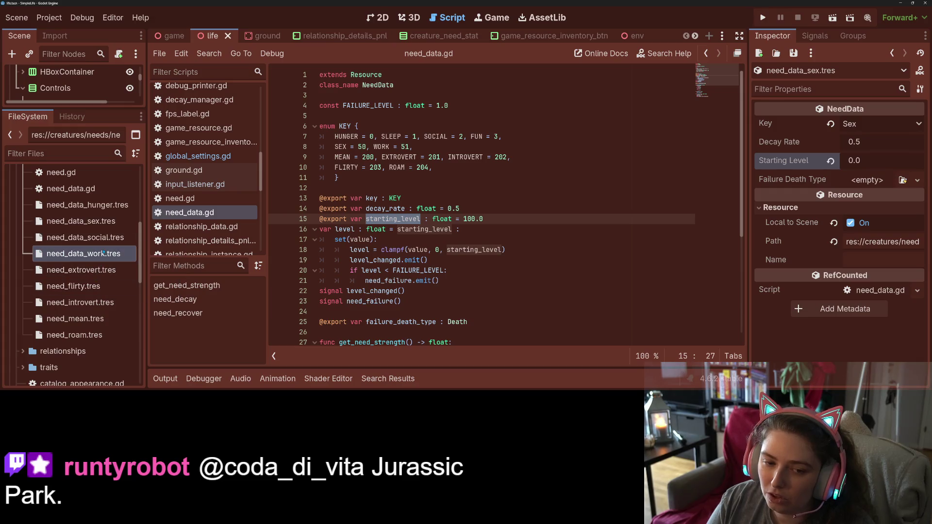
pyautogui.click(888, 161)
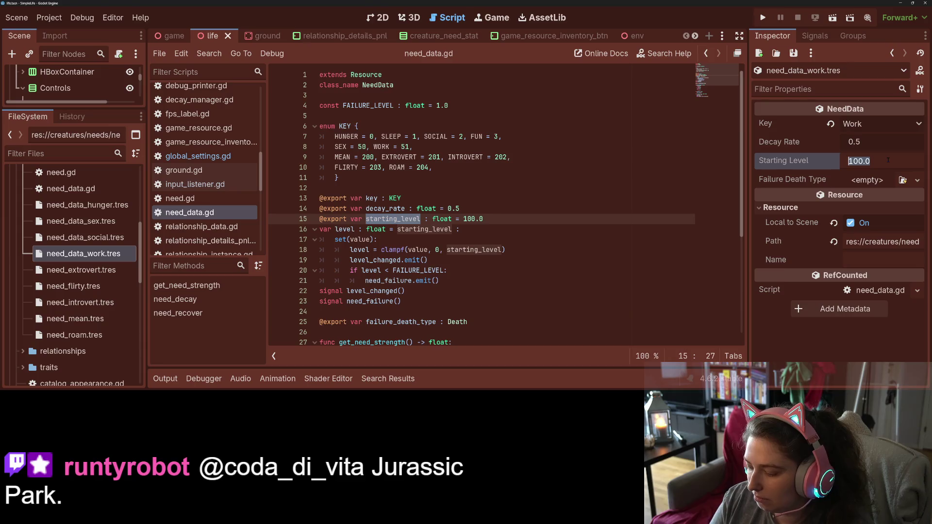
pyautogui.write('20')
pyautogui.press('Return')
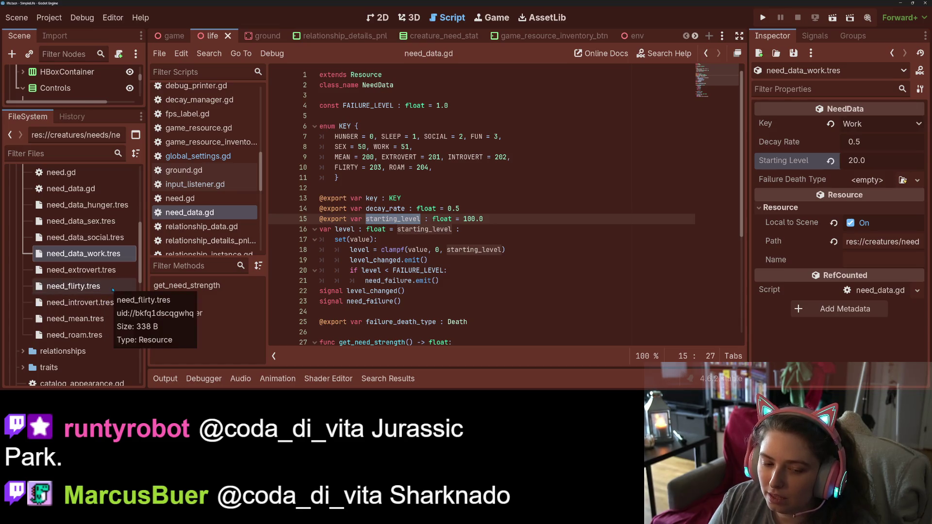
pyautogui.click(871, 158)
pyautogui.write('0')
pyautogui.press('Return')
pyautogui.hotkey('ctrl', 's')
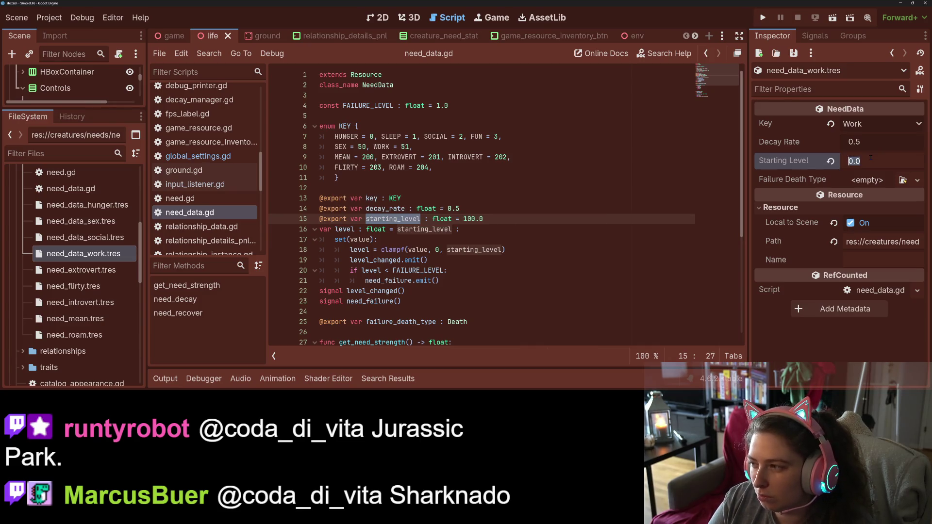
pyautogui.click(870, 158)
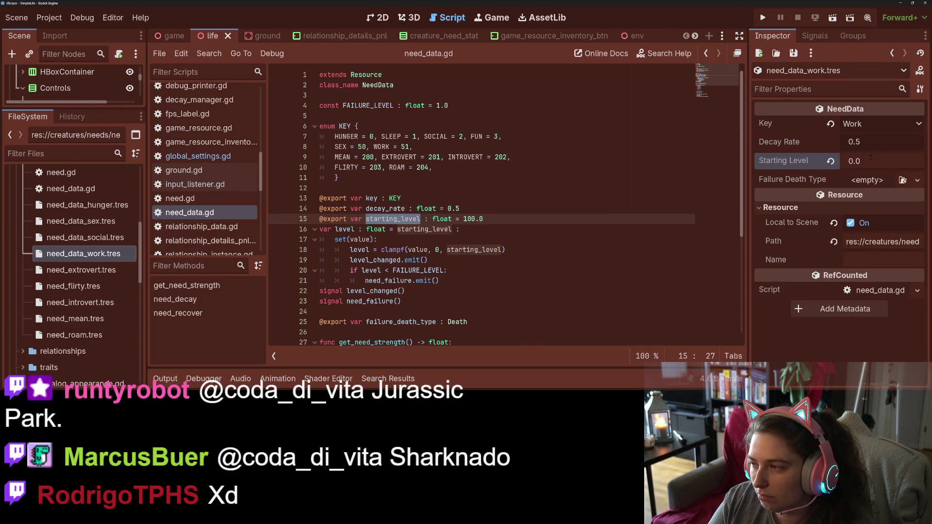
pyautogui.write('10')
pyautogui.press('Return')
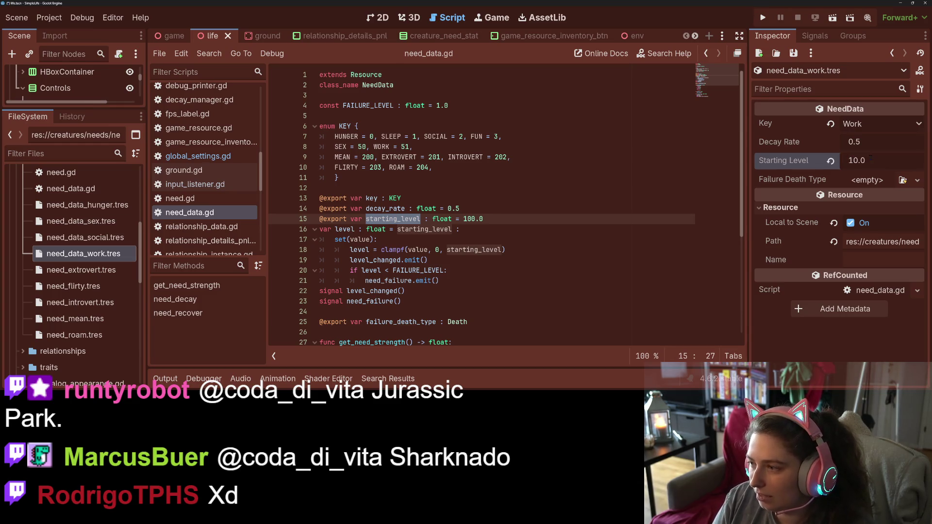
pyautogui.hotkey('ctrl', 's')
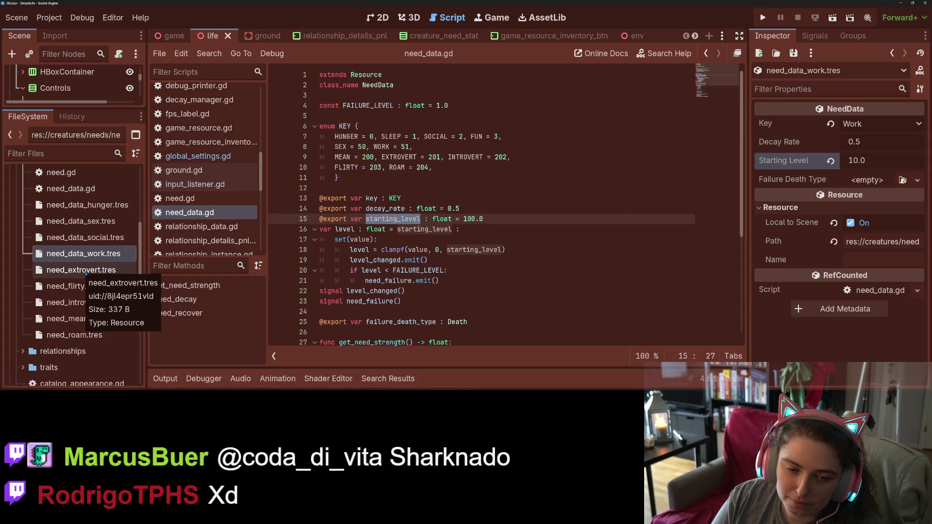
# Step: Set the Extrovert and Flirty needs' Starting Level to 0
pyautogui.click(86, 274)
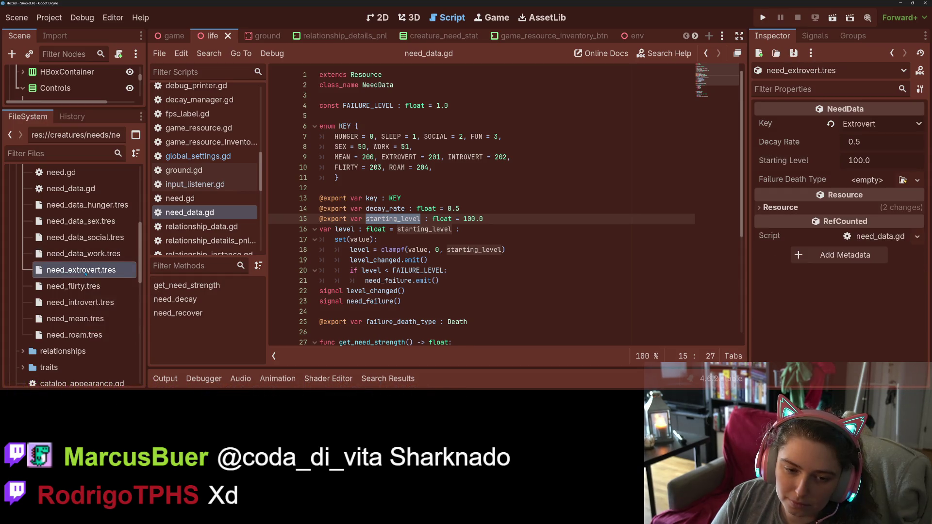
pyautogui.click(879, 160)
pyautogui.write('0')
pyautogui.press('Return')
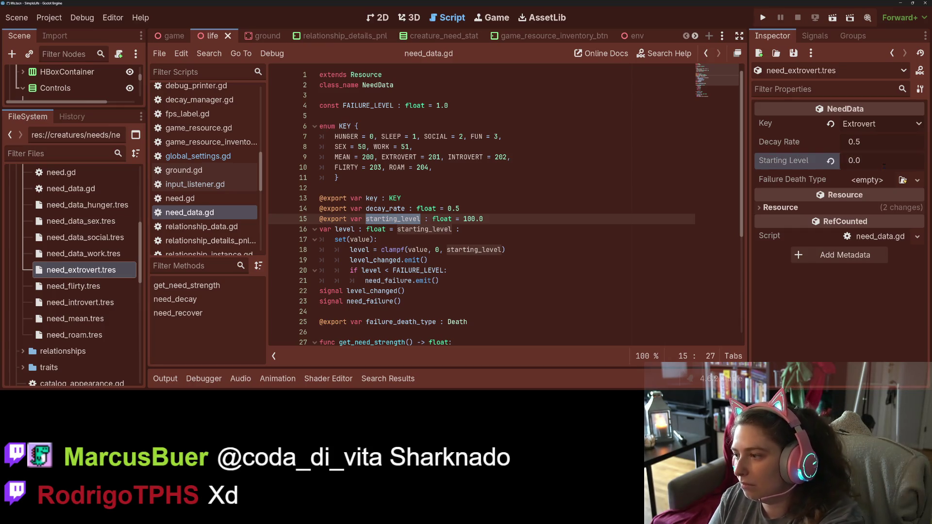
pyautogui.click(73, 286)
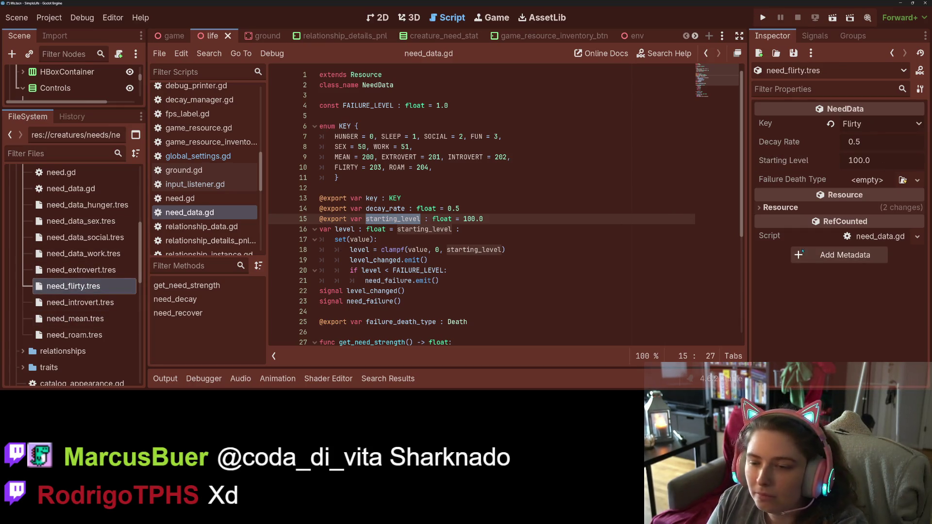
pyautogui.click(887, 160)
pyautogui.write('0')
pyautogui.press('Return')
# Step: Set the Mean, Introvert and Roam needs' Starting Level to 0
pyautogui.click(80, 302)
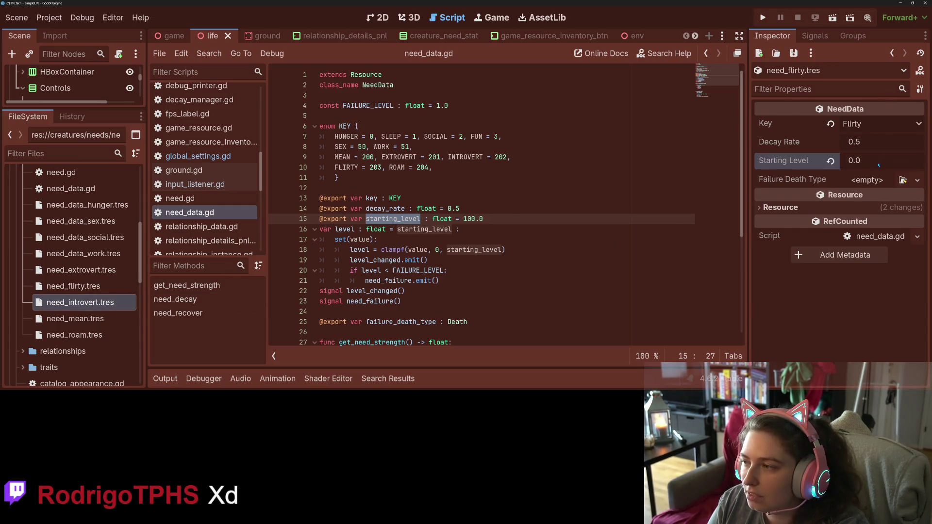
pyautogui.click(75, 319)
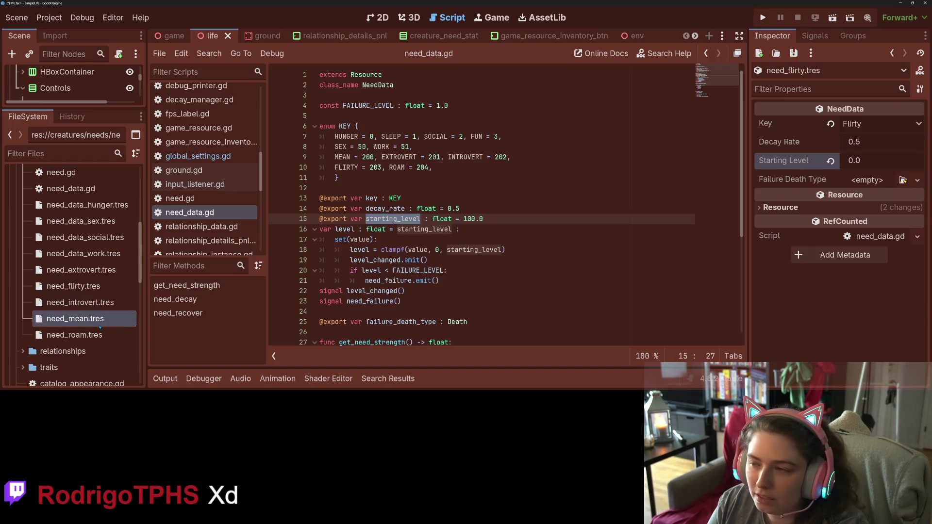
pyautogui.click(894, 157)
pyautogui.write('0')
pyautogui.press('Return')
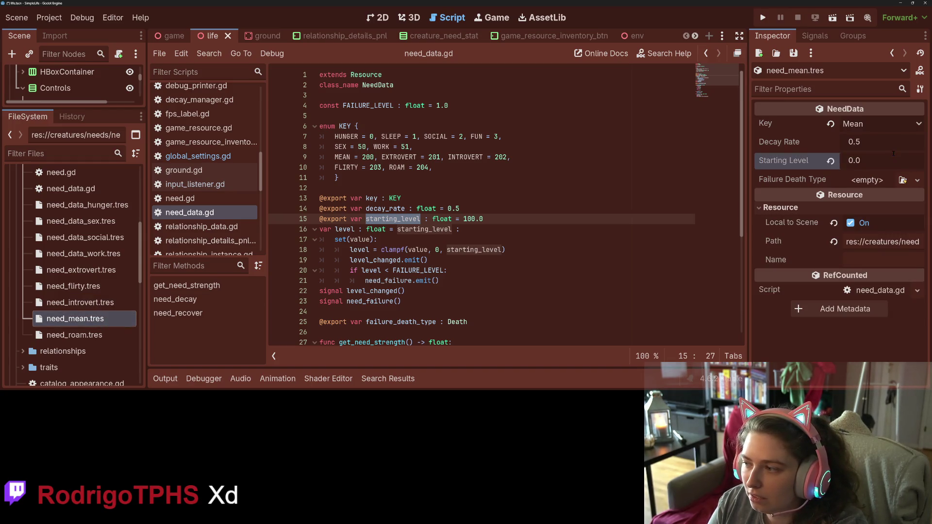
pyautogui.click(80, 302)
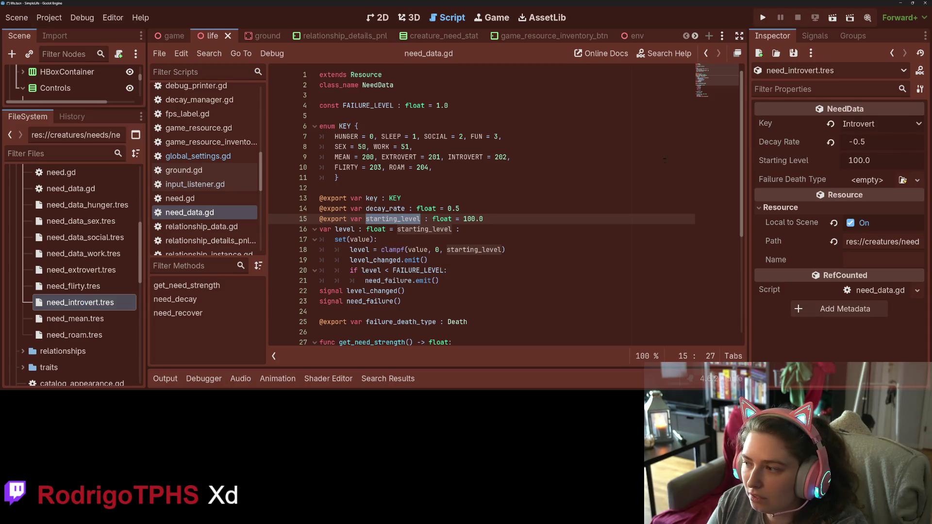
pyautogui.click(860, 160)
pyautogui.write('0')
pyautogui.press('Return')
pyautogui.click(67, 335)
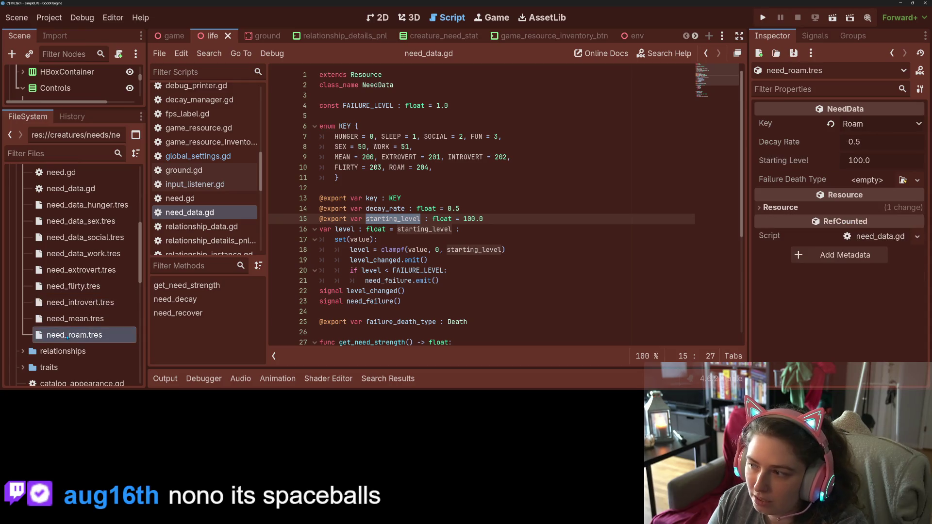
pyautogui.click(888, 160)
pyautogui.write('0')
pyautogui.press('Return')
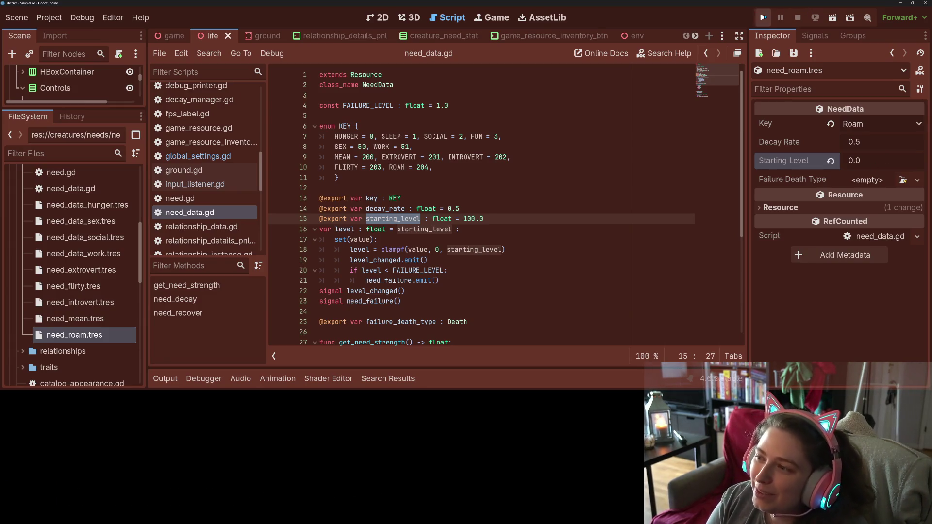
# Step: Run the game, zoom in, and inspect the roaming, snacking and idle villagers' stats
pyautogui.click(763, 17)
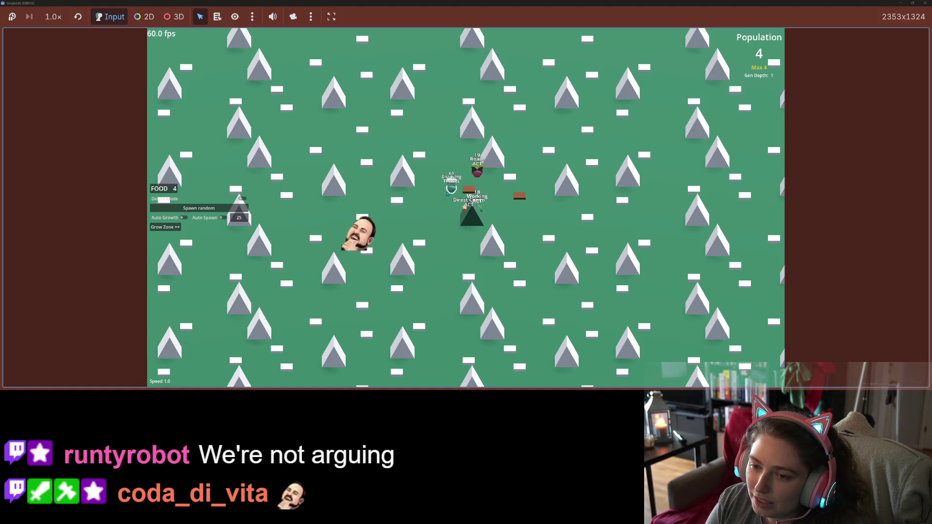
pyautogui.scroll(5, 456, 191)
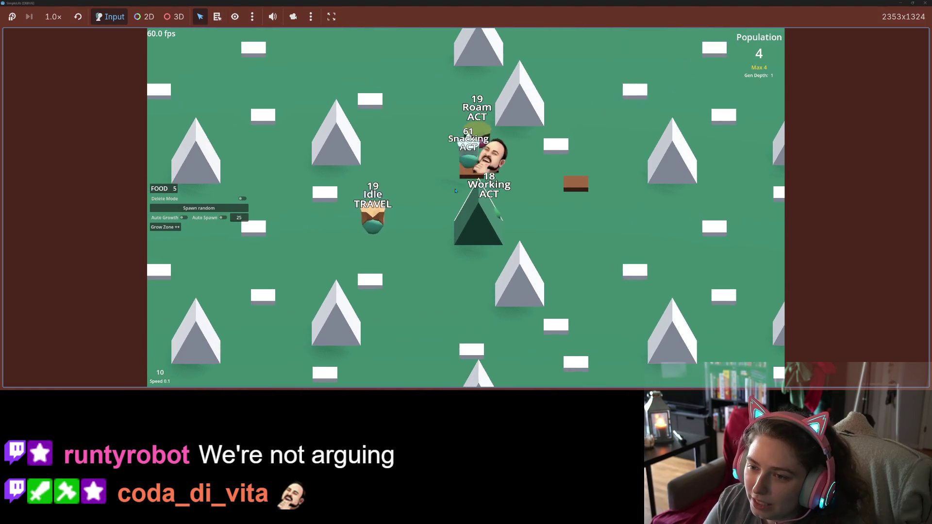
pyautogui.click(490, 133)
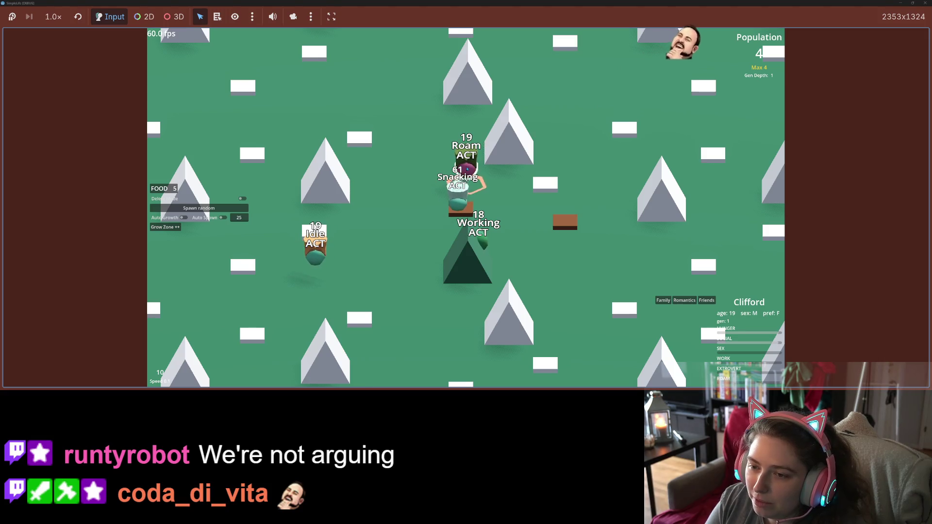
pyautogui.click(465, 213)
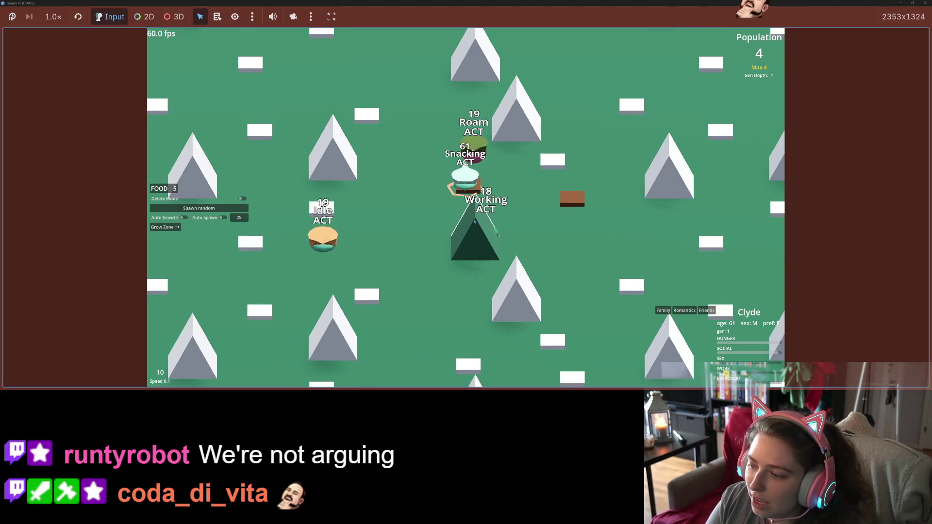
pyautogui.click(334, 240)
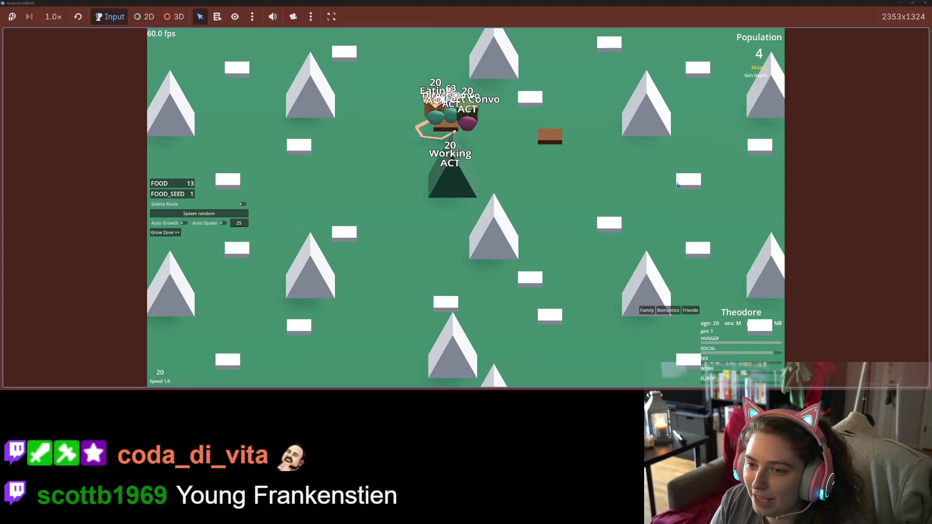
# Step: Speed the simulation up, slow it nearly to a stop, and inspect a chatting villager
pyautogui.press('4')
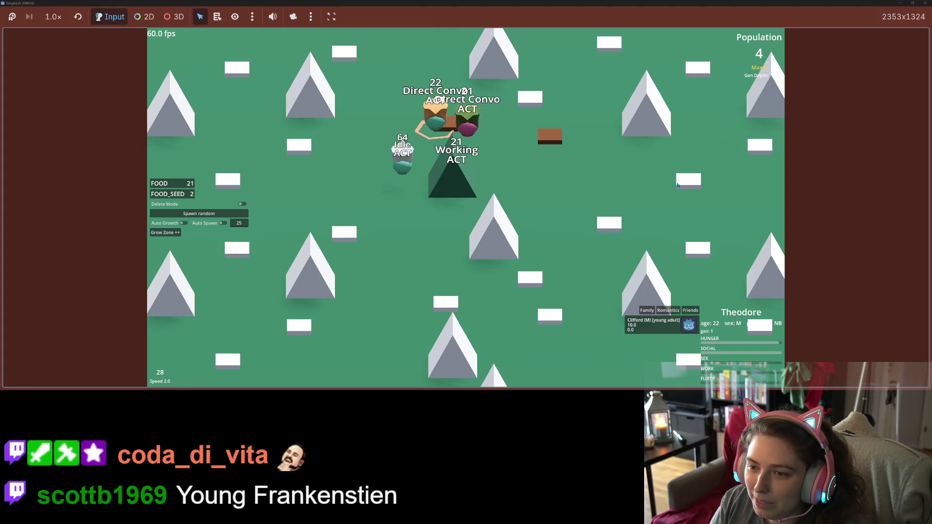
pyautogui.press('4')
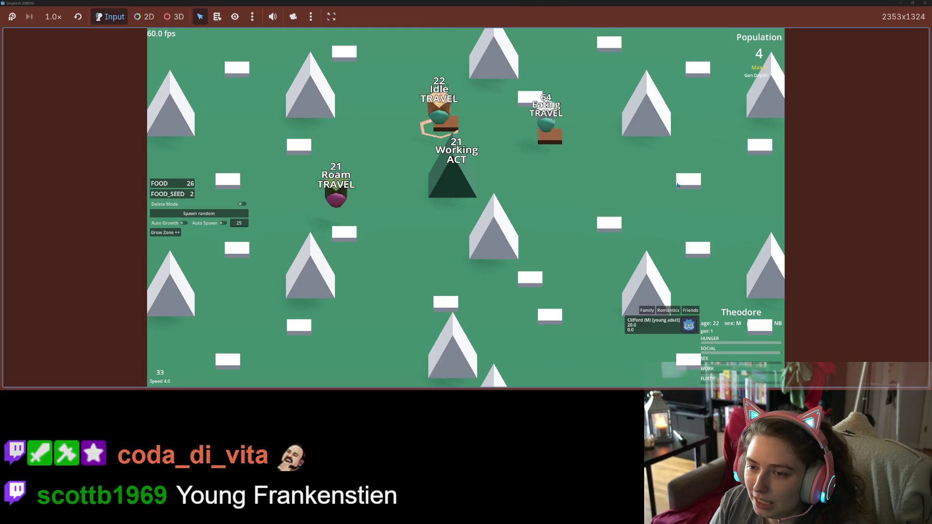
pyautogui.press('0')
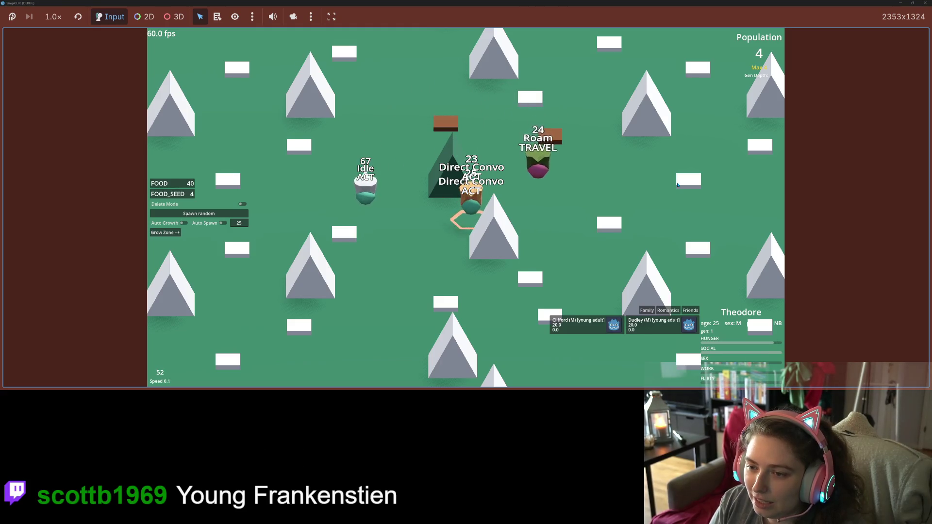
pyautogui.click(481, 196)
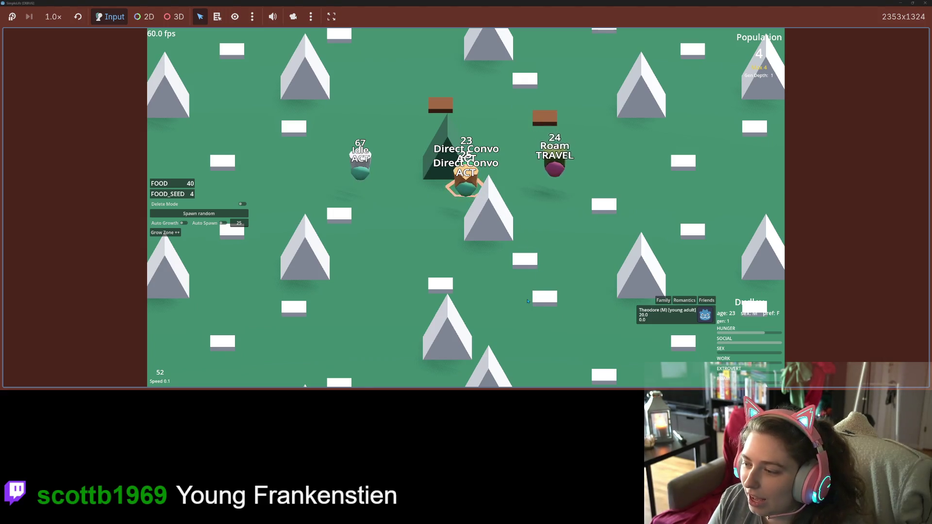
# Step: Pan the map, inspect the travelling villager, and spawn new villagers on the map
pyautogui.press('w')
pyautogui.press('a')
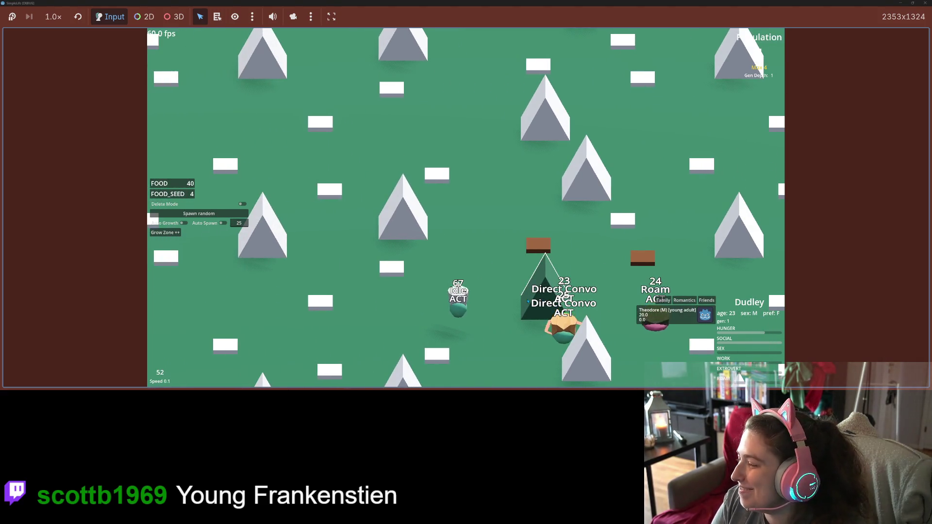
pyautogui.press('s')
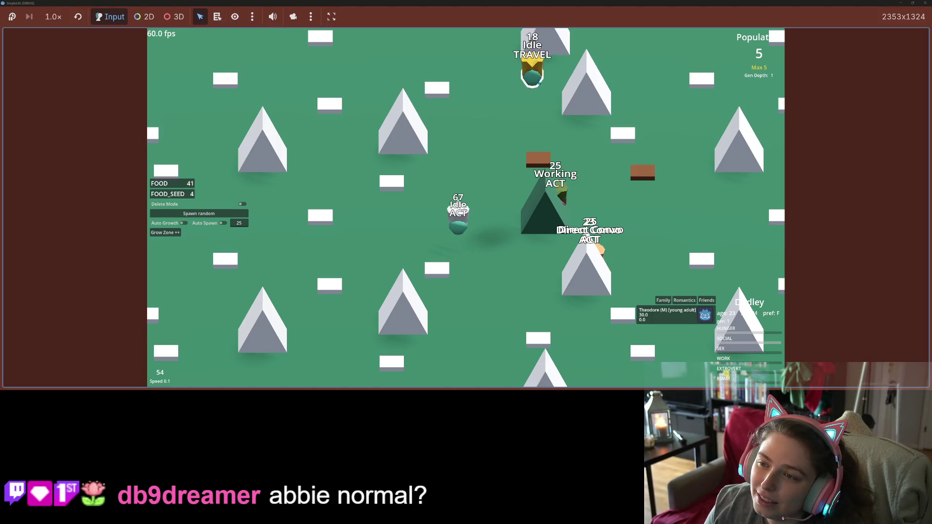
pyautogui.click(532, 74)
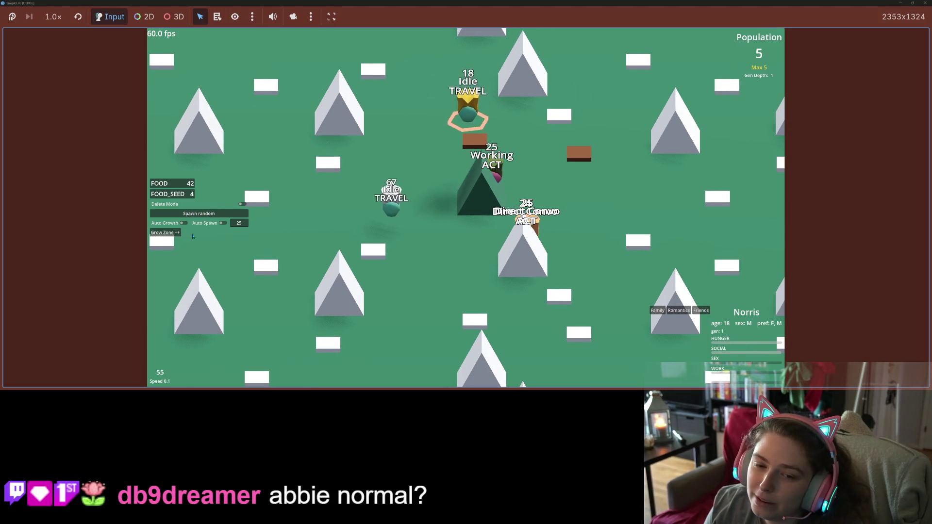
pyautogui.doubleClick(198, 215)
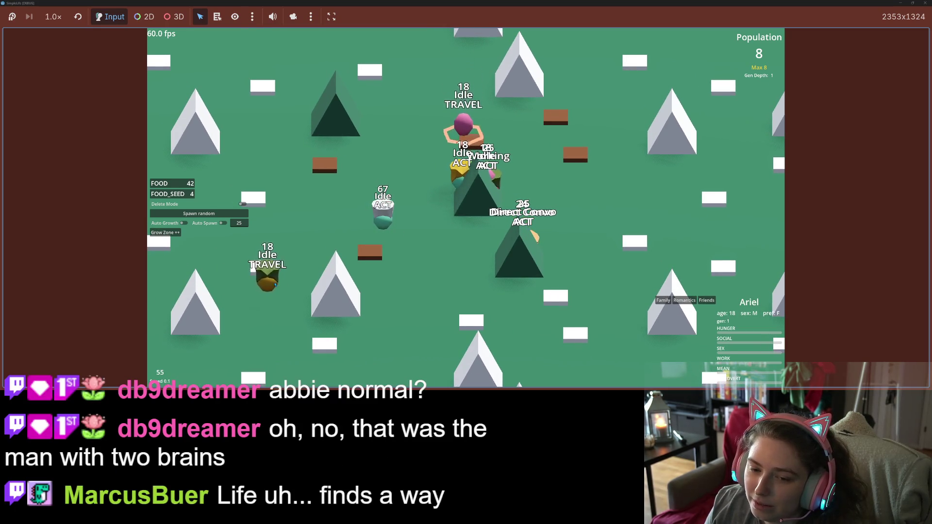
# Step: Inspect two villagers, pan left, and switch speed between 4x and 2x before nearly pausing
pyautogui.click(274, 284)
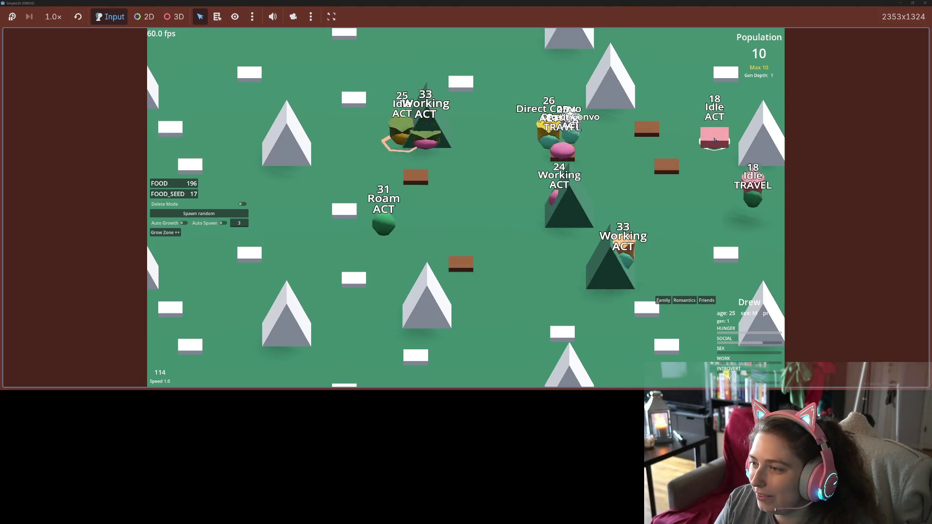
pyautogui.click(714, 138)
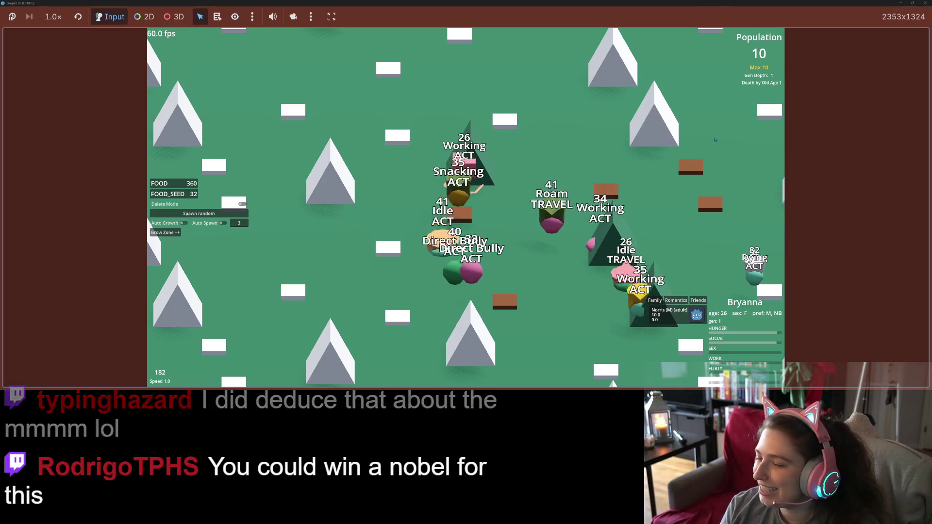
pyautogui.press('a')
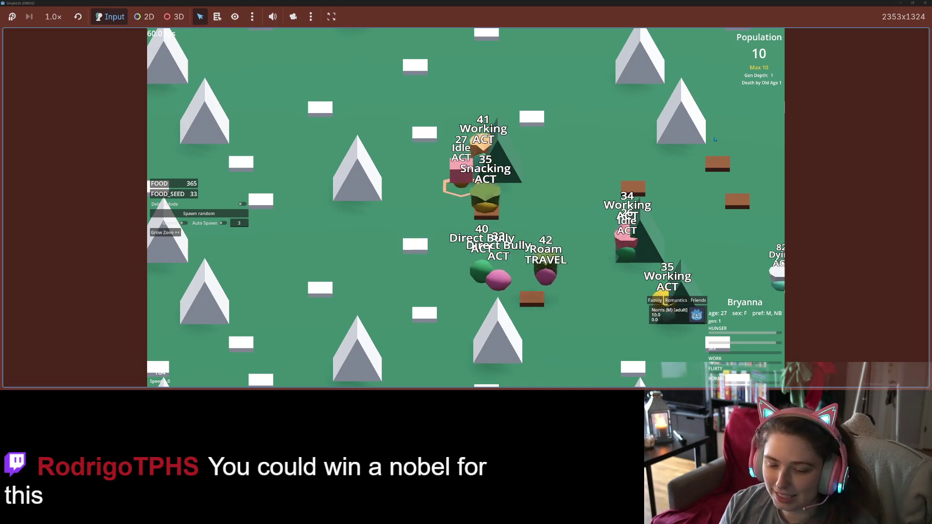
pyautogui.press('4')
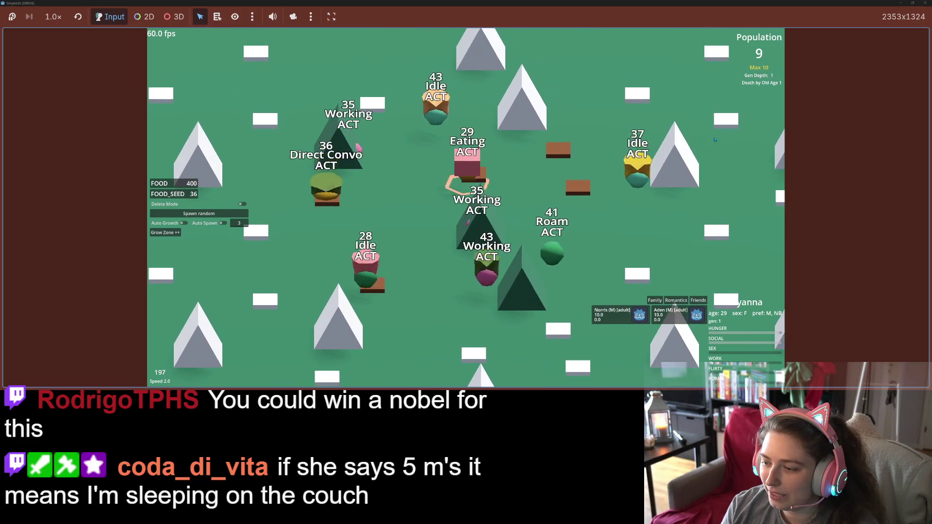
pyautogui.press('2')
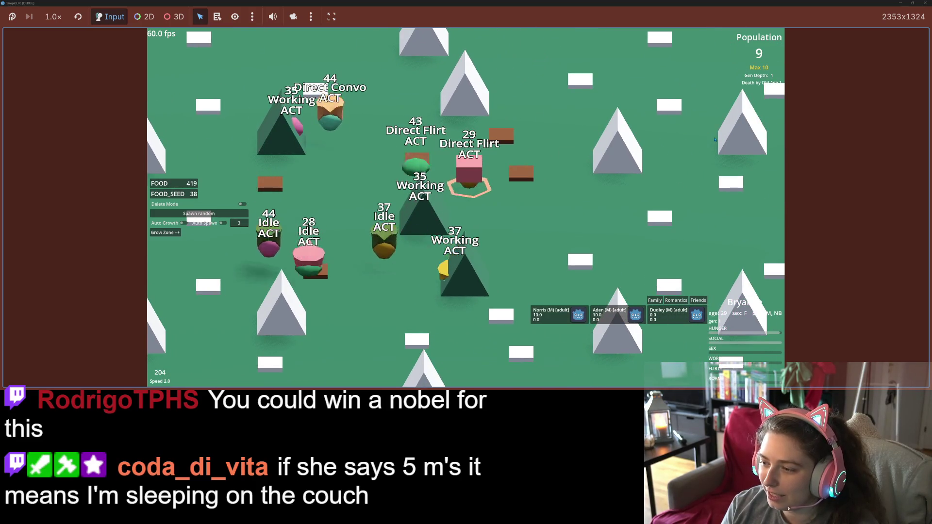
pyautogui.press('4')
pyautogui.press('2')
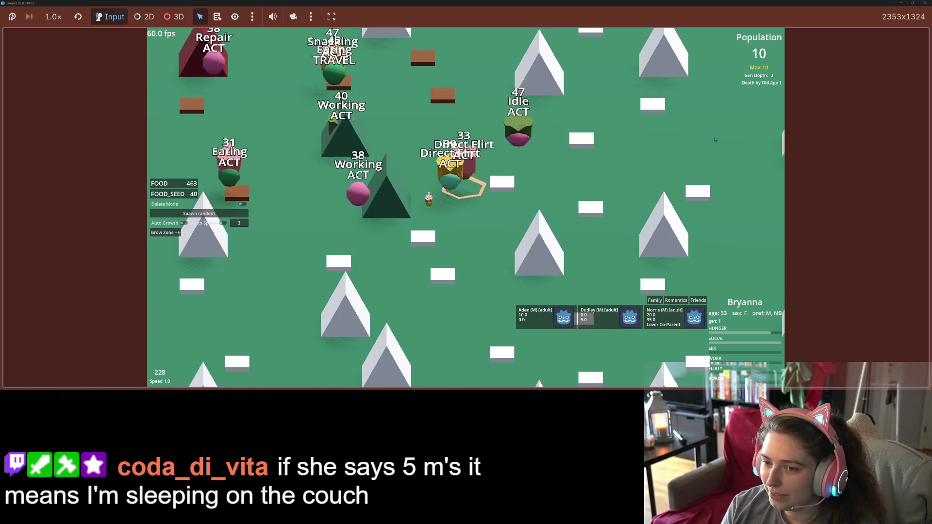
pyautogui.press('0')
# Step: Inspect the child, pink and another villager while toggling speed between 1x, 2x and 4x
pyautogui.click(431, 206)
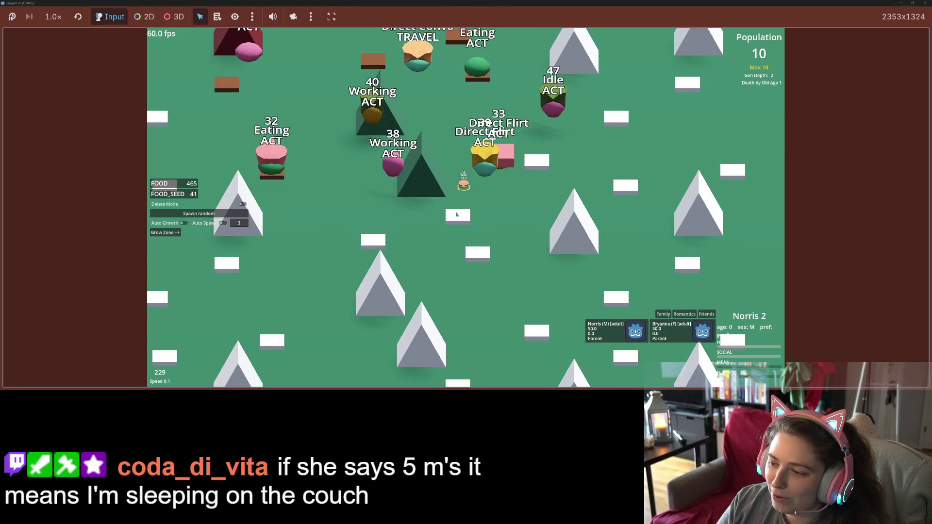
pyautogui.click(503, 155)
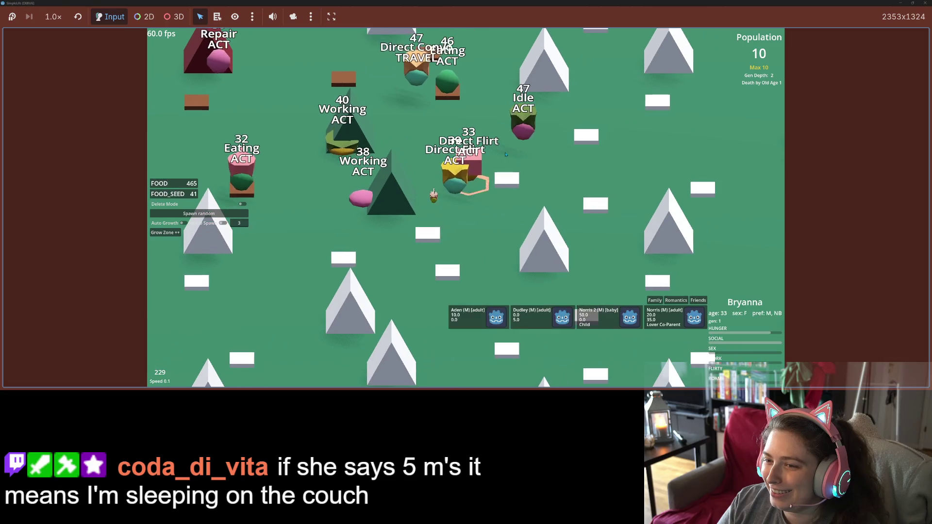
pyautogui.press('1')
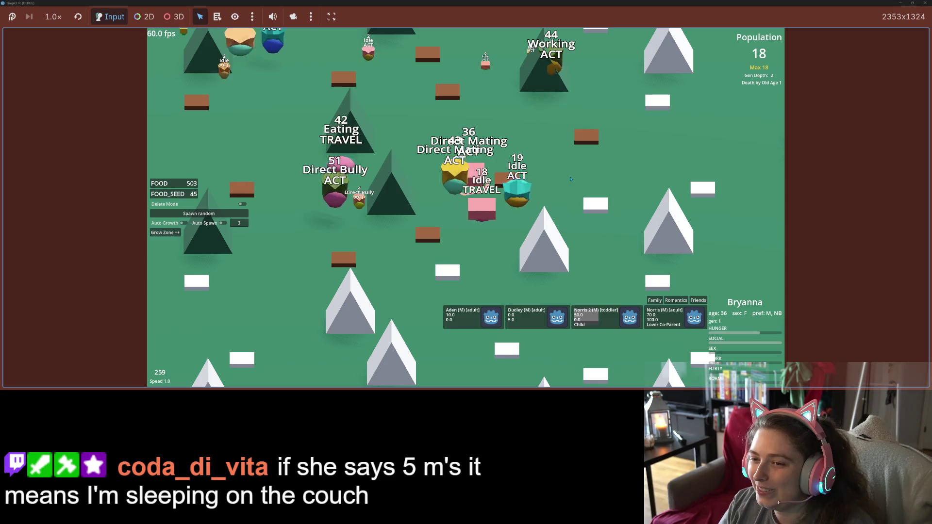
pyautogui.click(491, 202)
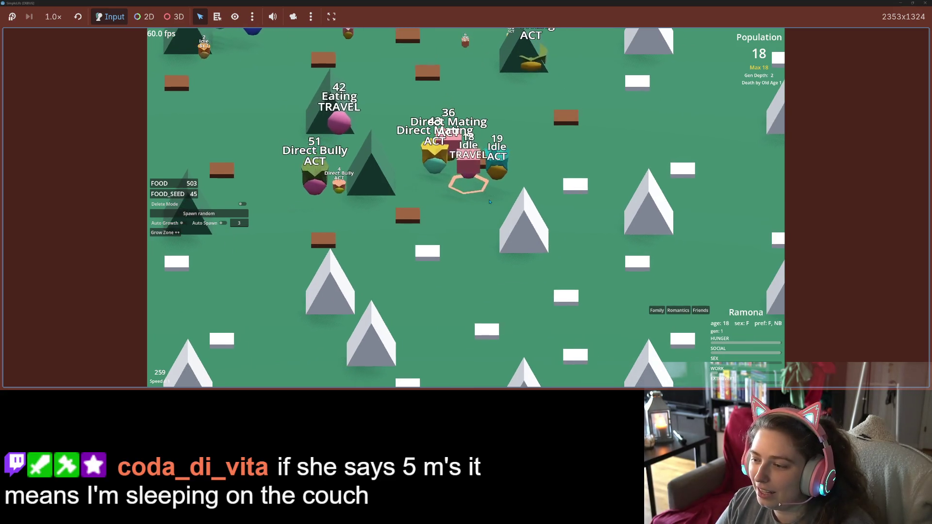
pyautogui.press('2')
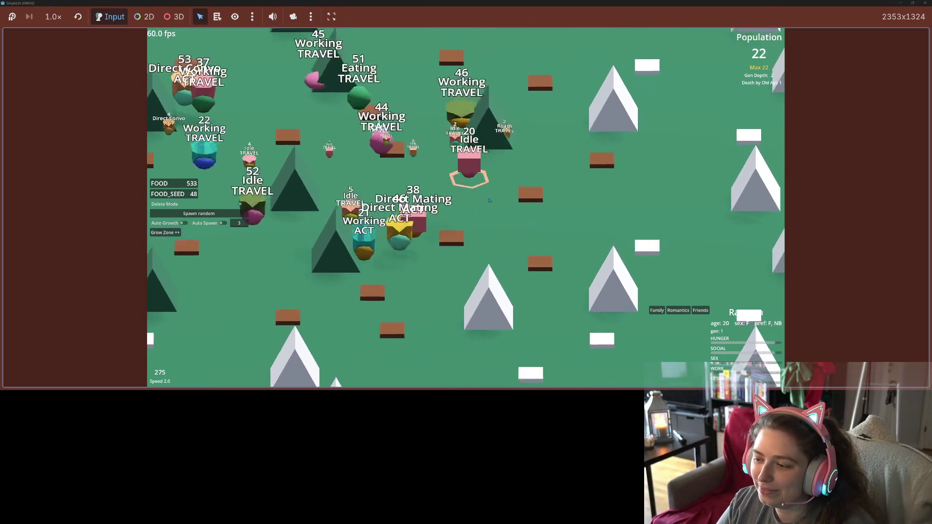
pyautogui.press('1')
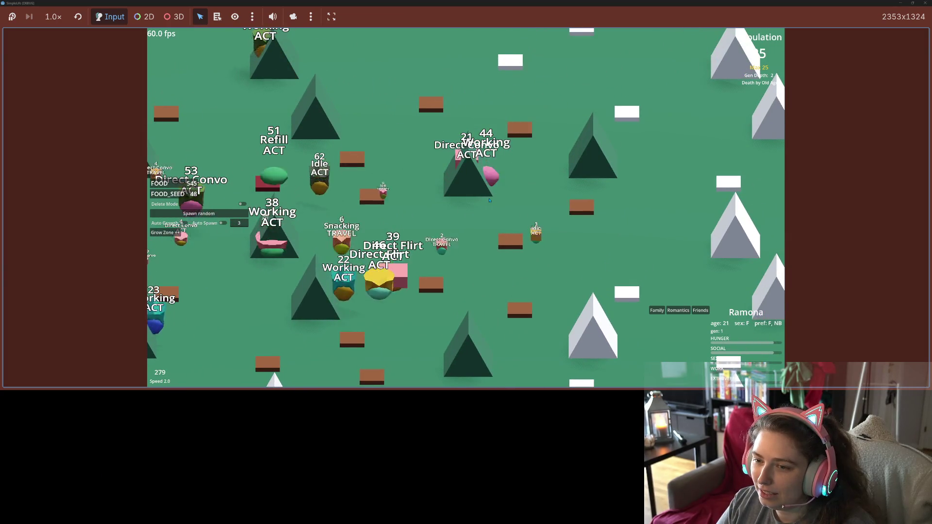
pyautogui.press('2')
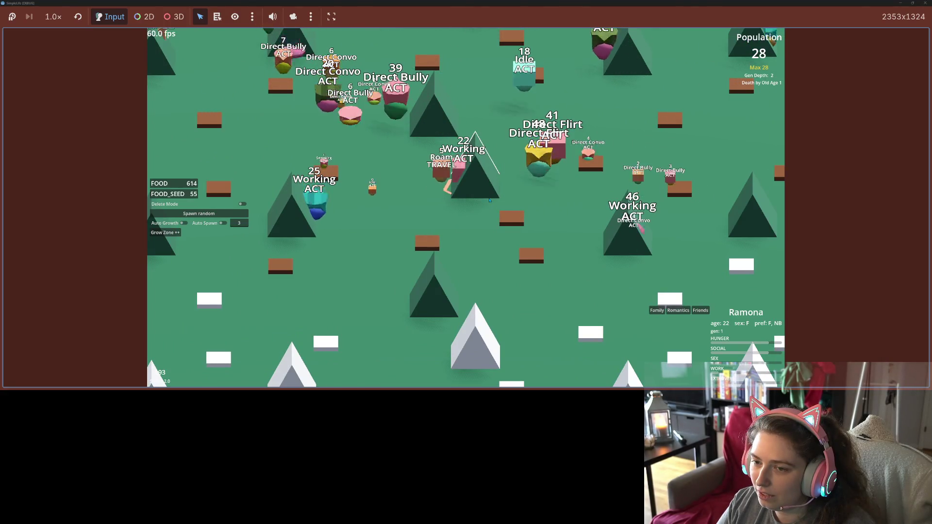
pyautogui.press('1')
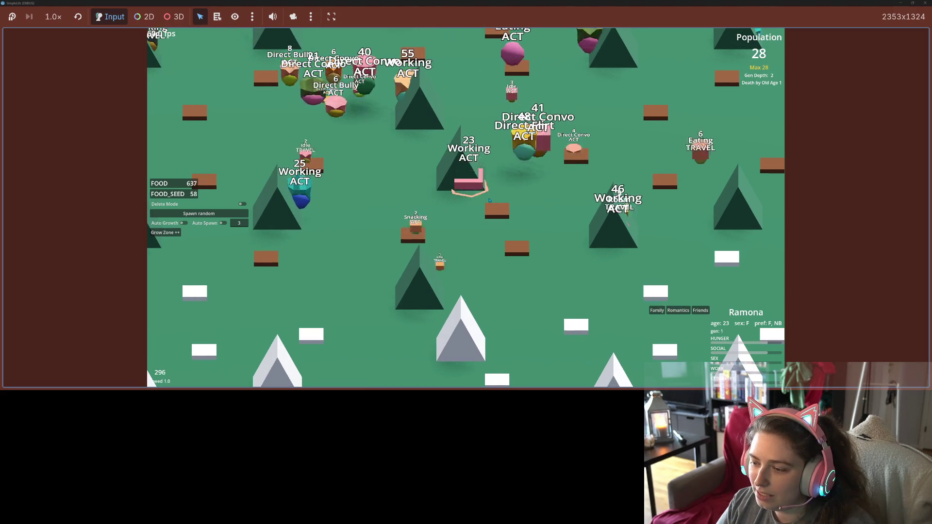
pyautogui.press('4')
pyautogui.press('1')
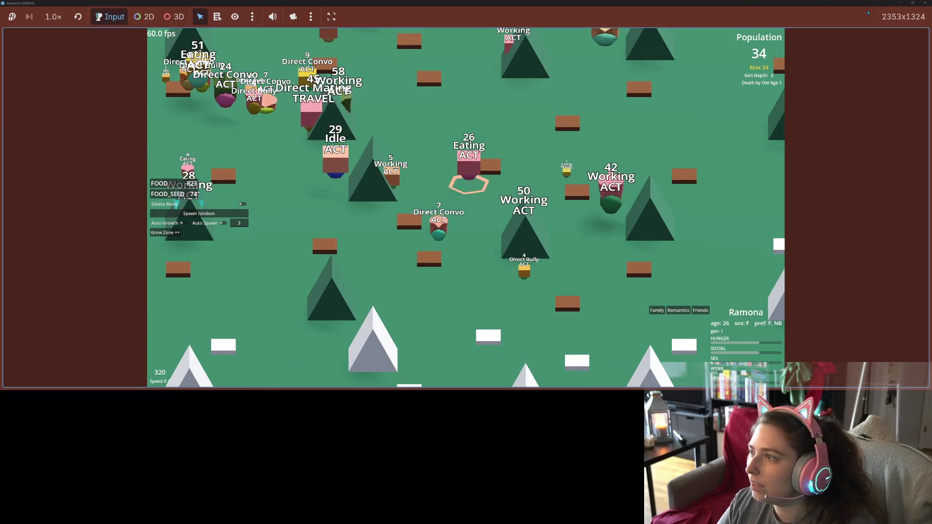
# Step: Stop the game, show need_data_work.tres (decay 0.05, start 10) in the Inspector, and relaunch
pyautogui.press('F8')
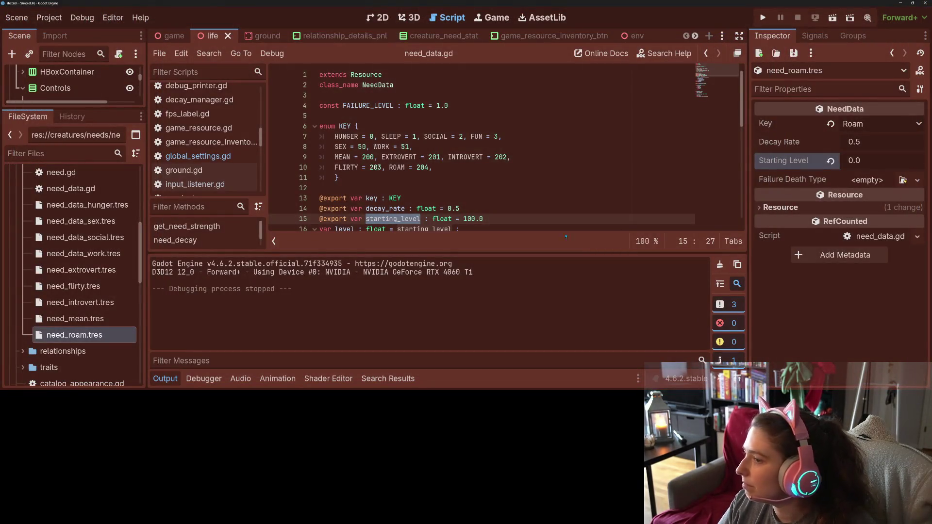
pyautogui.click(165, 378)
pyautogui.click(406, 271)
pyautogui.click(405, 219)
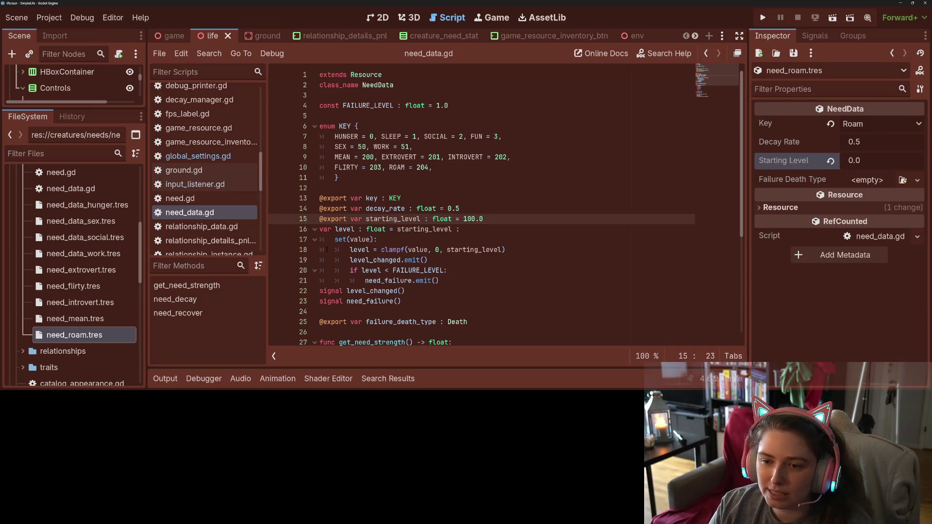
pyautogui.click(86, 254)
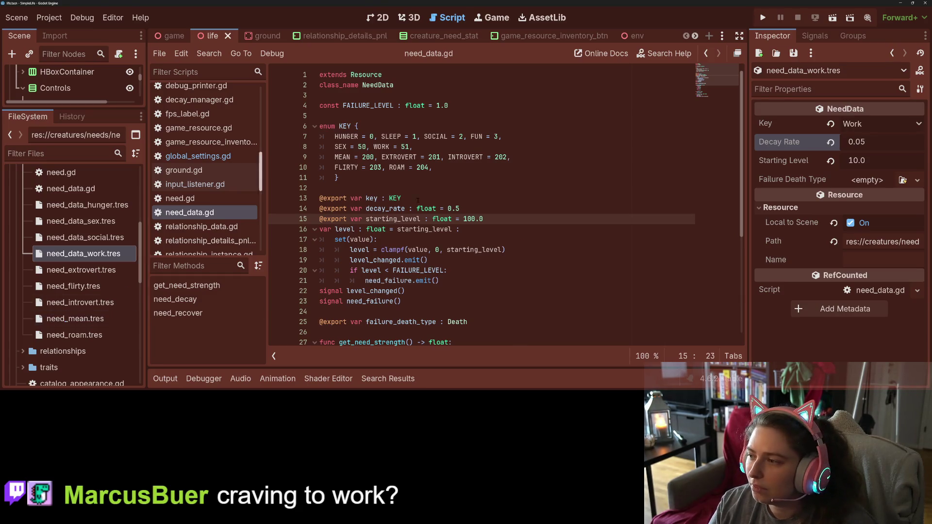
pyautogui.click(761, 17)
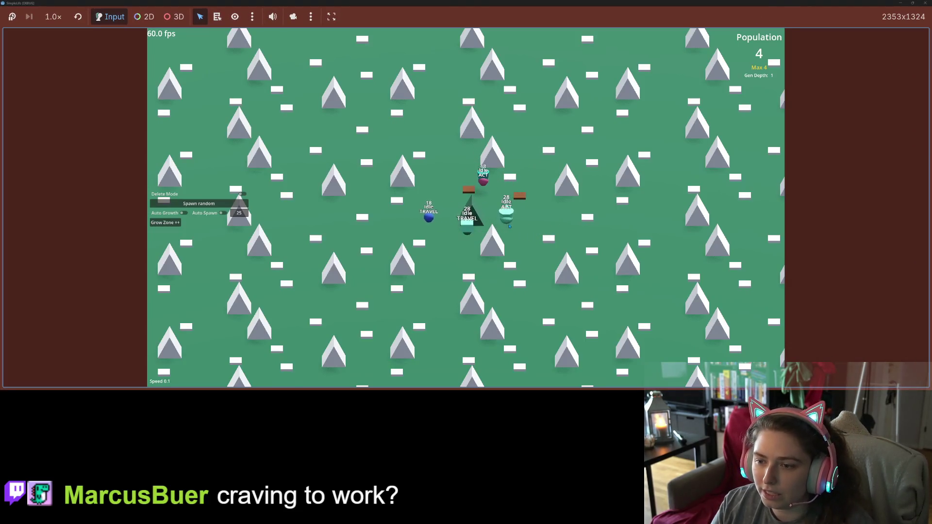
# Step: Inspect several villagers' stats, including the blue villager and the newly arrived travelling villagers
pyautogui.click(510, 225)
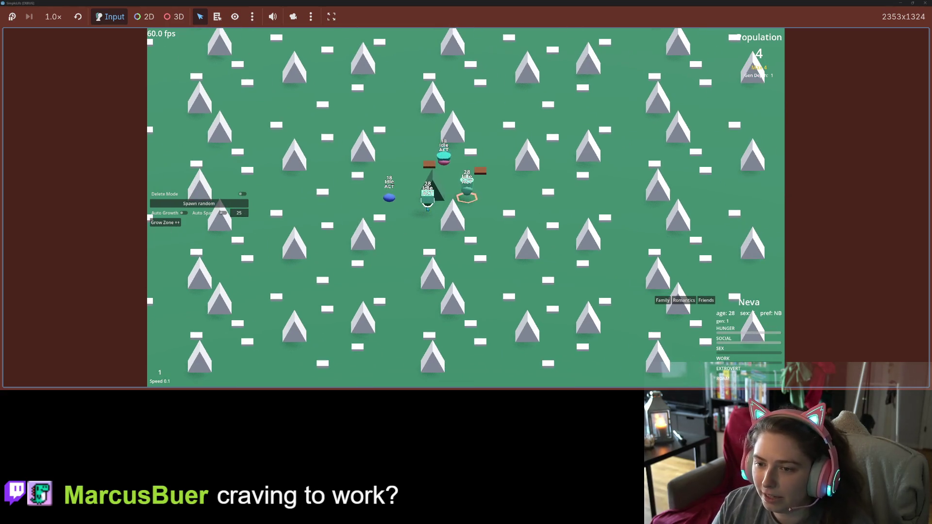
pyautogui.click(428, 207)
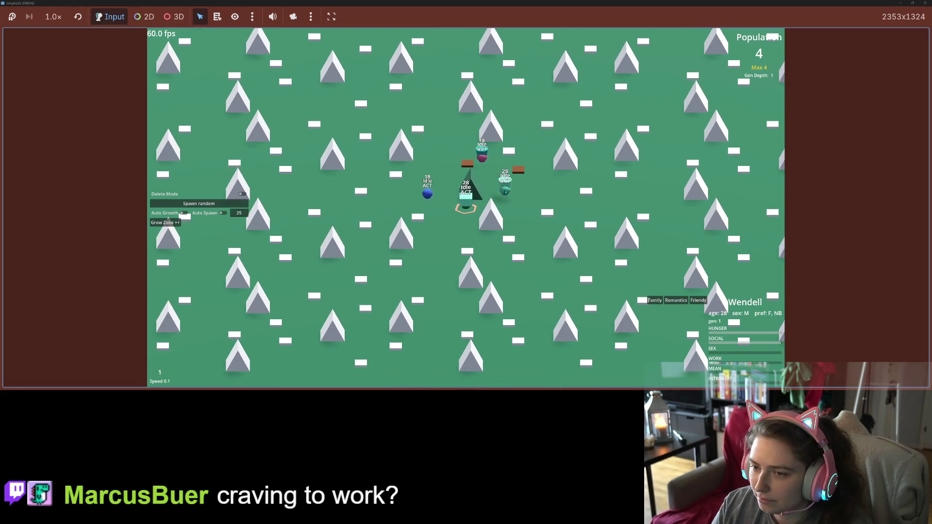
pyautogui.press('Up')
pyautogui.press('Left')
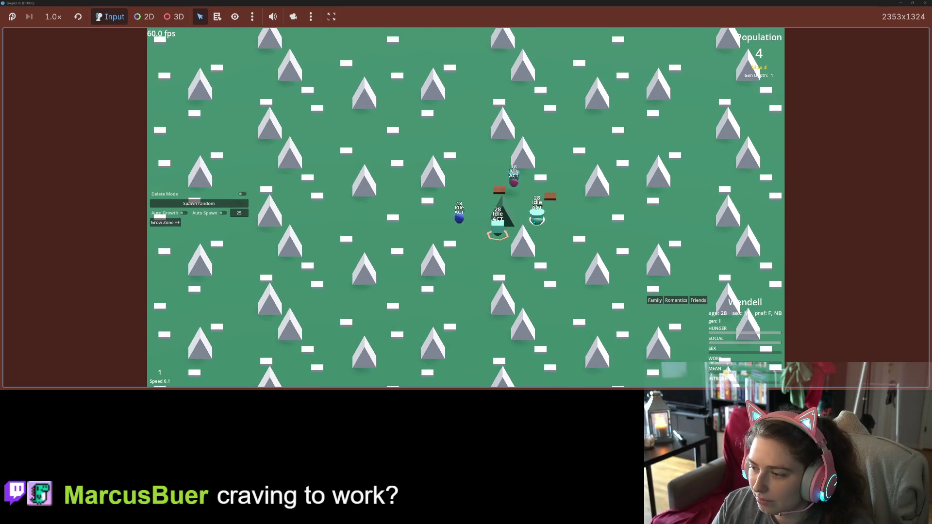
pyautogui.click(534, 222)
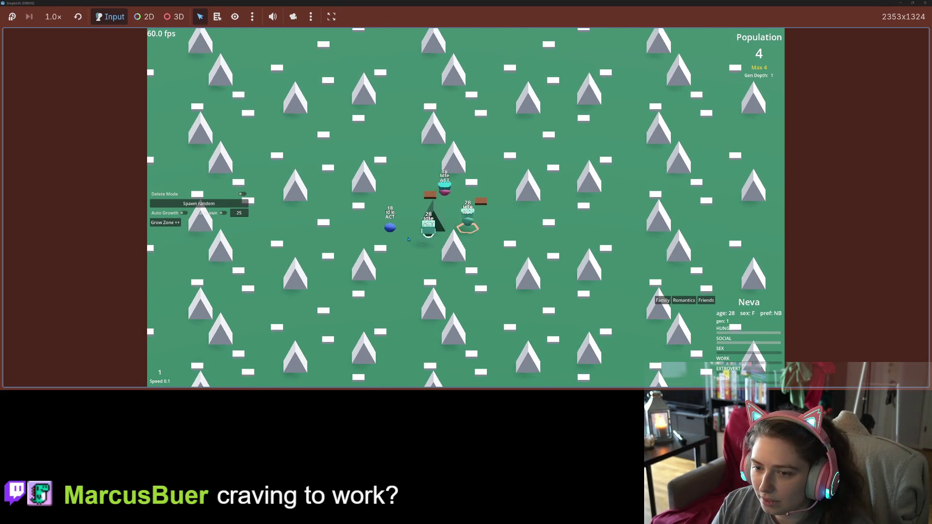
pyautogui.click(433, 235)
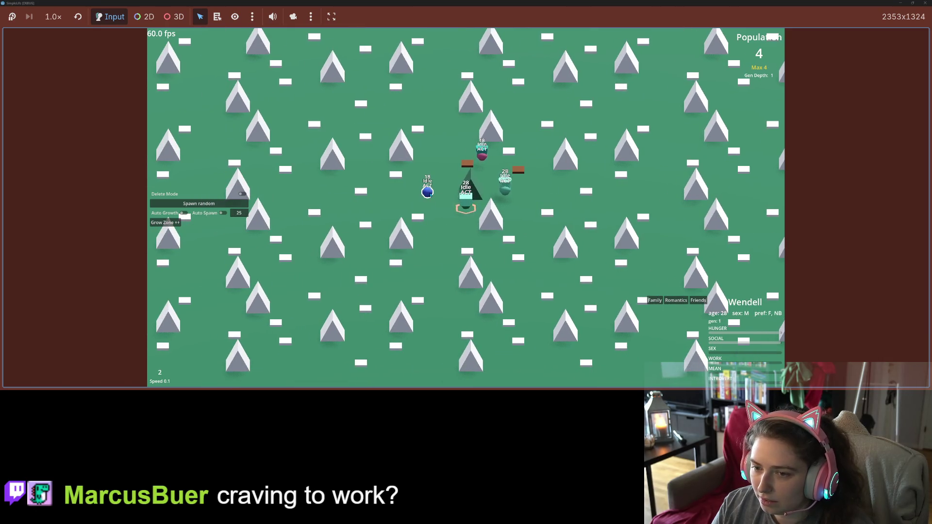
pyautogui.click(427, 192)
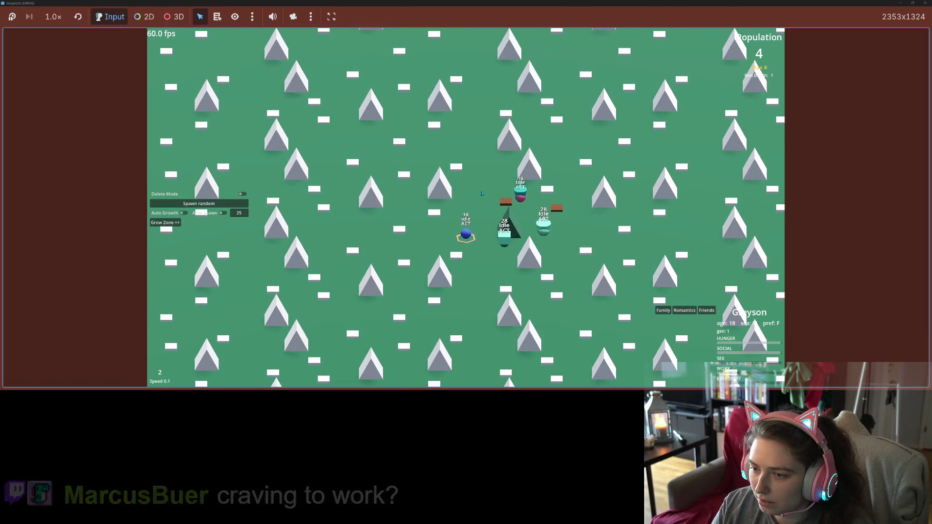
pyautogui.click(522, 199)
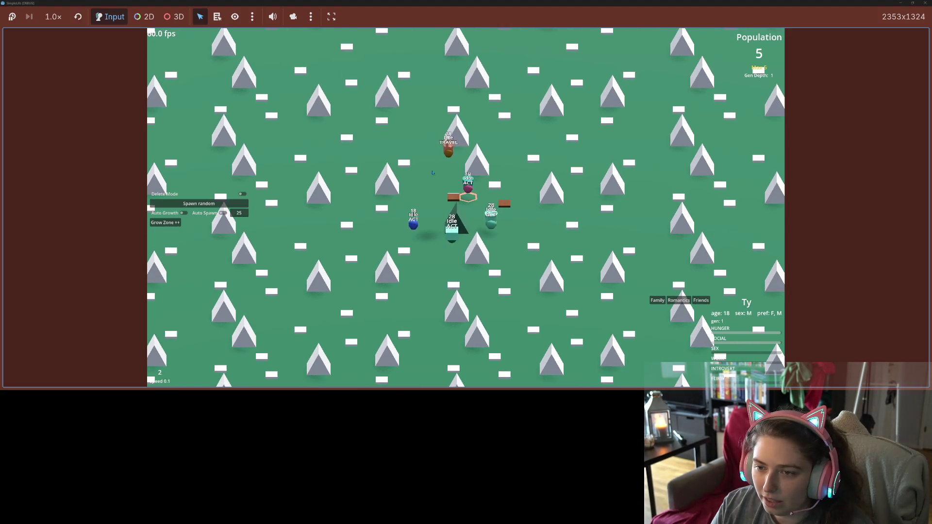
pyautogui.click(445, 154)
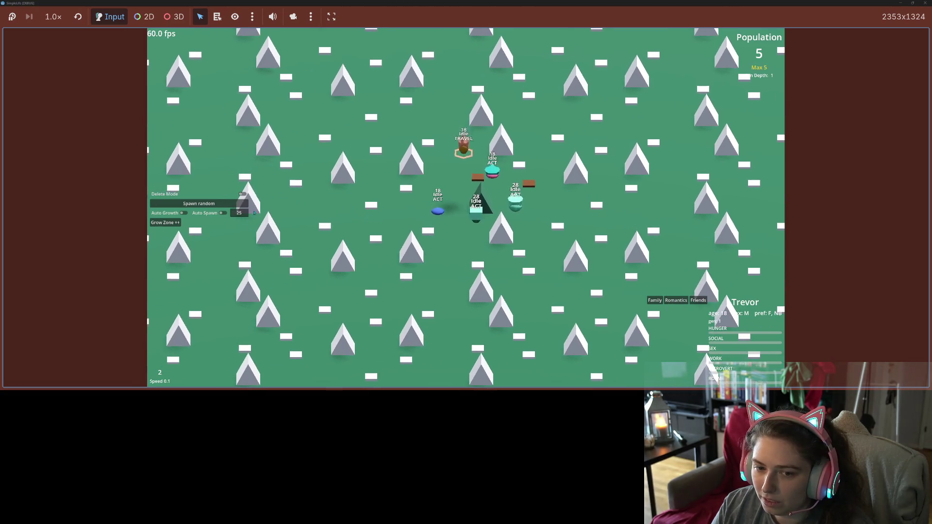
pyautogui.click(495, 149)
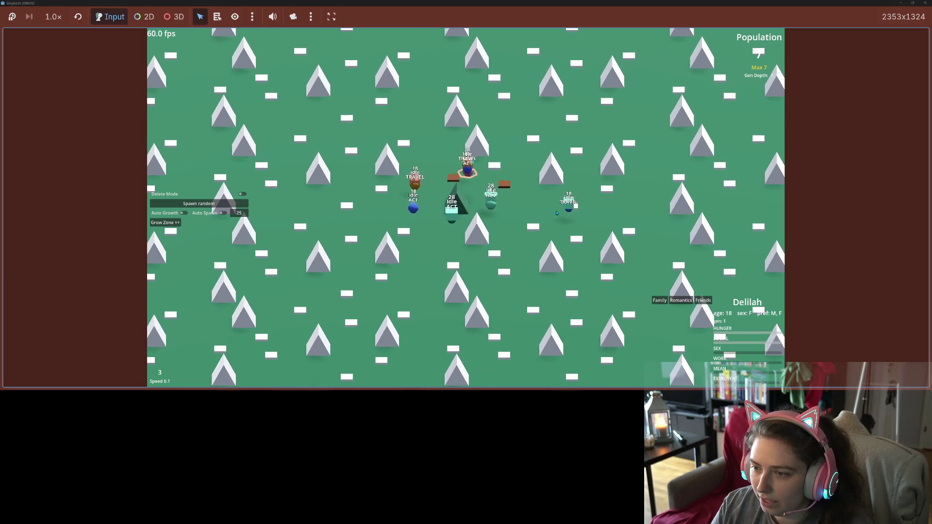
pyautogui.click(563, 211)
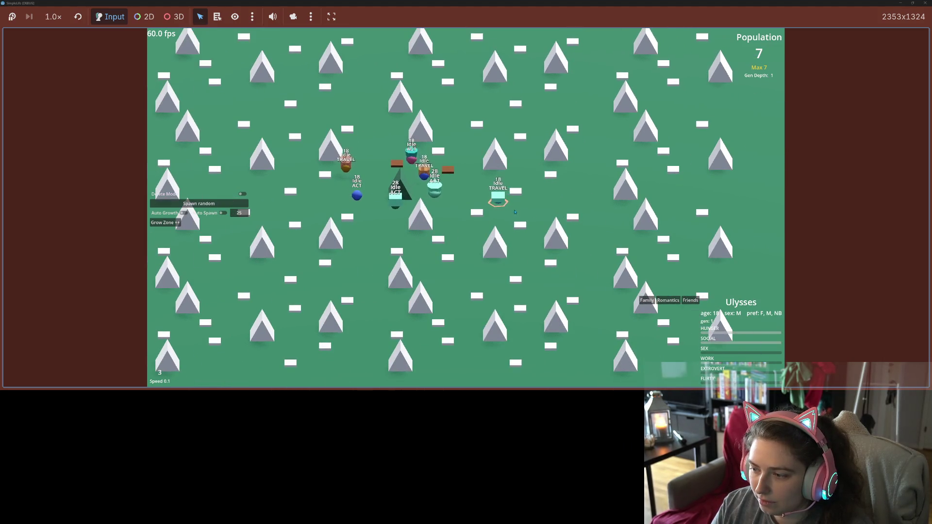
pyautogui.click(430, 171)
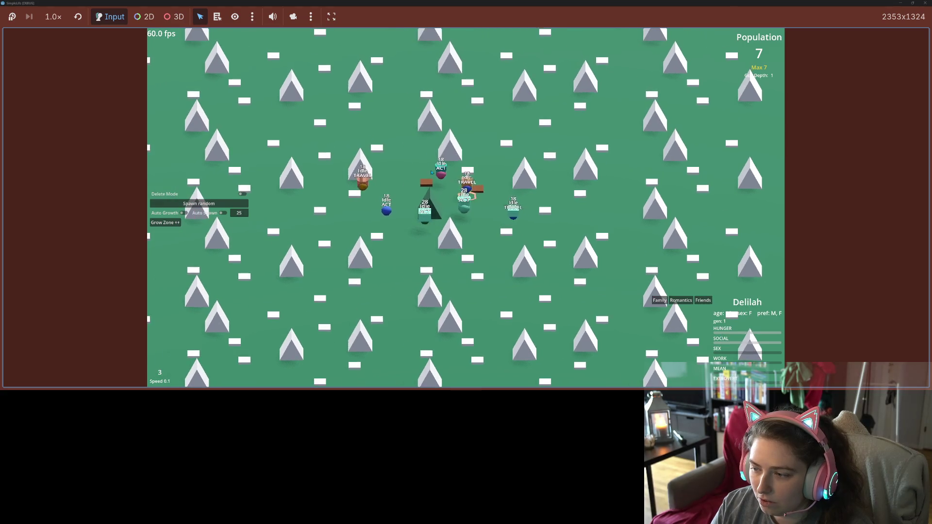
pyautogui.scroll(5, 471, 231)
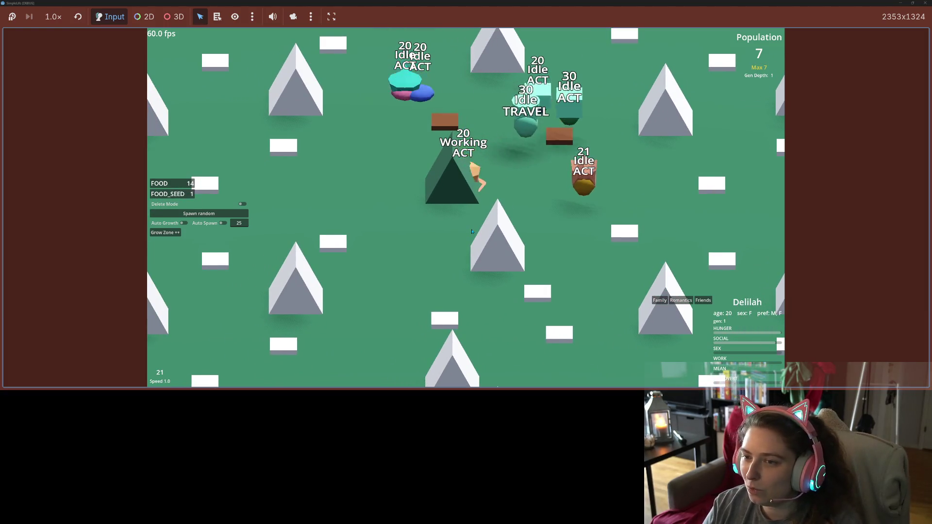
# Step: Cycle the simulation through 4x, 2x and 1x speeds, then stop the game with F8
pyautogui.press('4')
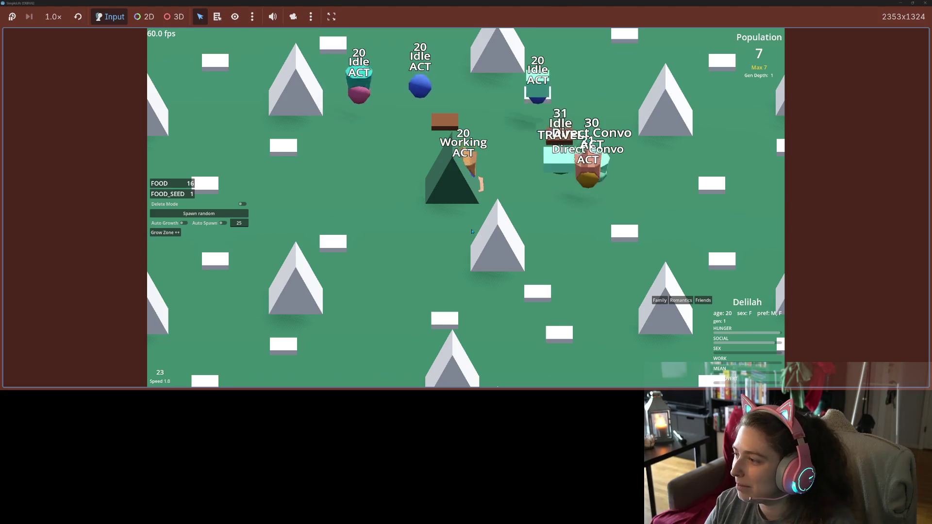
pyautogui.press('2')
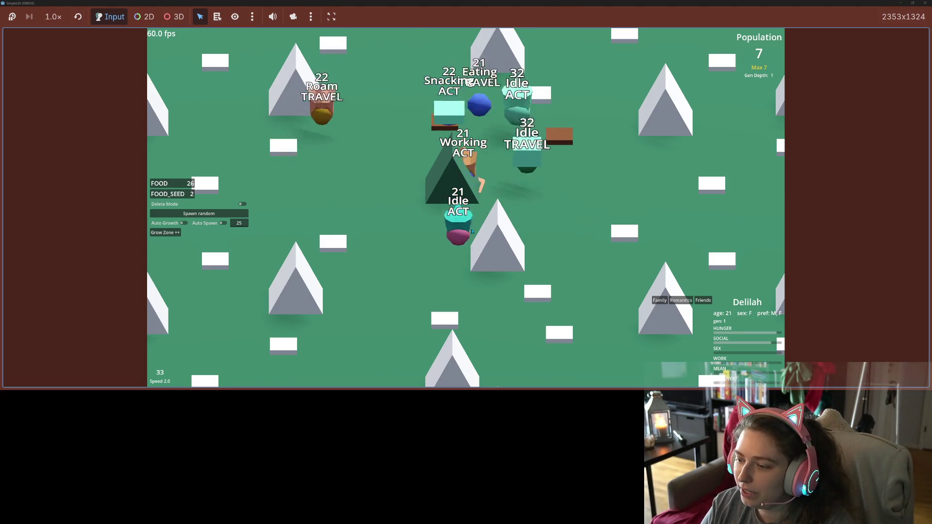
pyautogui.press('1')
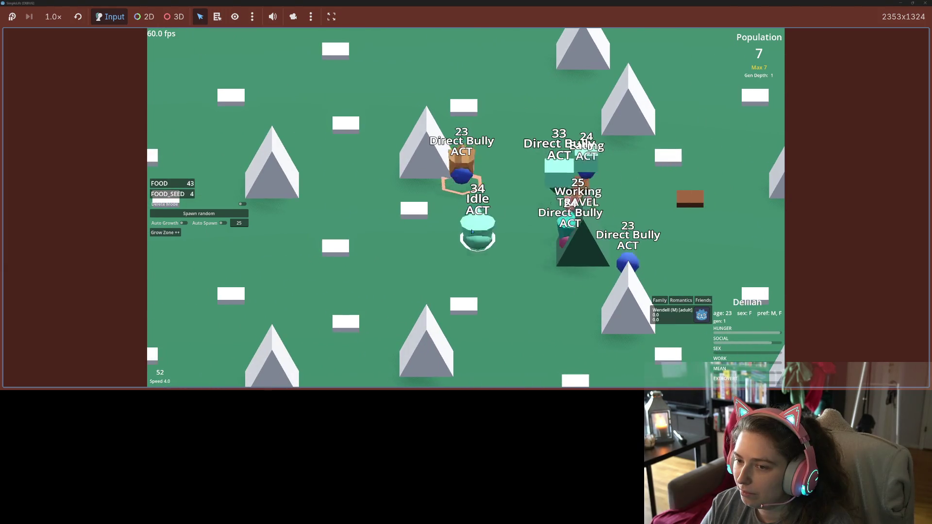
pyautogui.press('2')
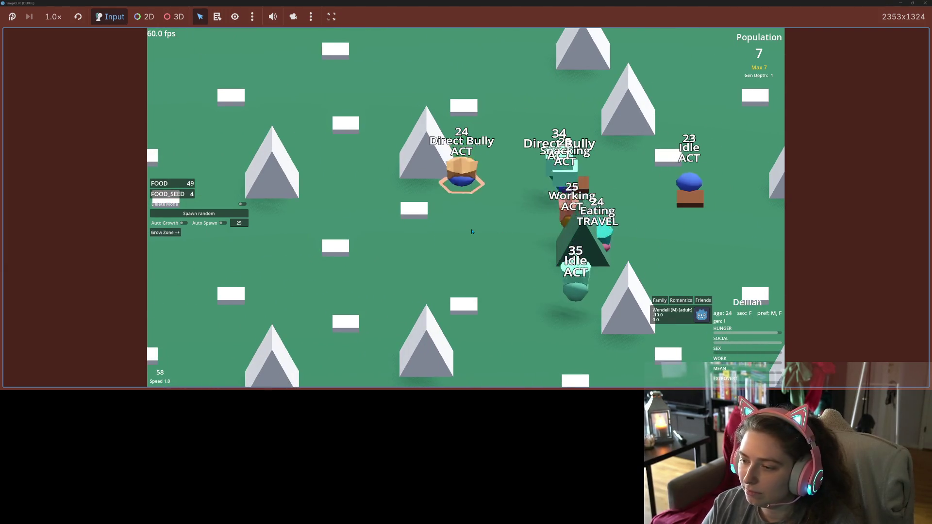
pyautogui.press('1')
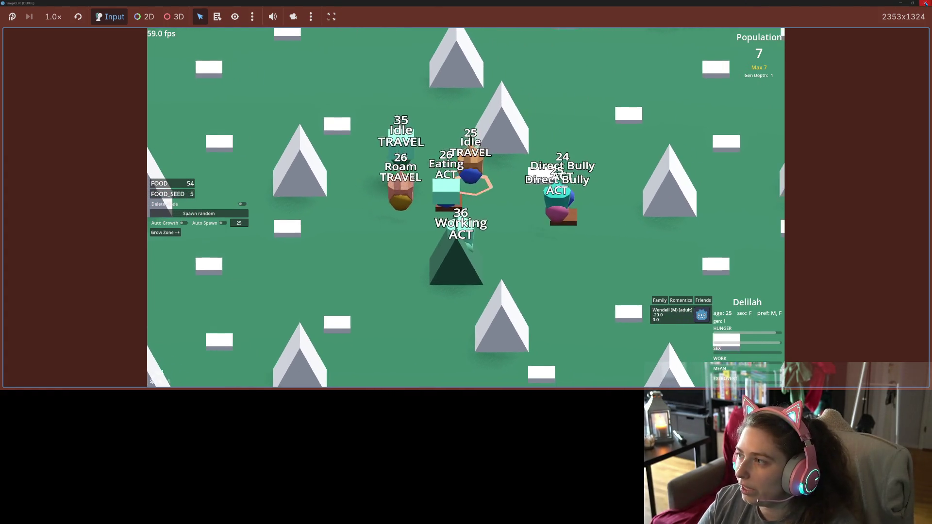
pyautogui.press('F8')
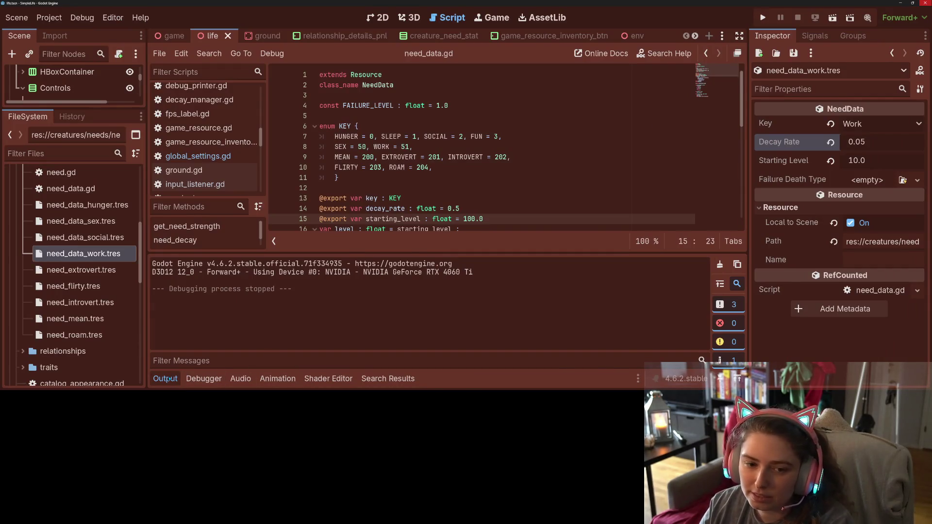
# Step: In the work_object scene, set ActionRepair's Work need impact to 50 and save
pyautogui.click(166, 379)
pyautogui.scroll(-4, 551, 39)
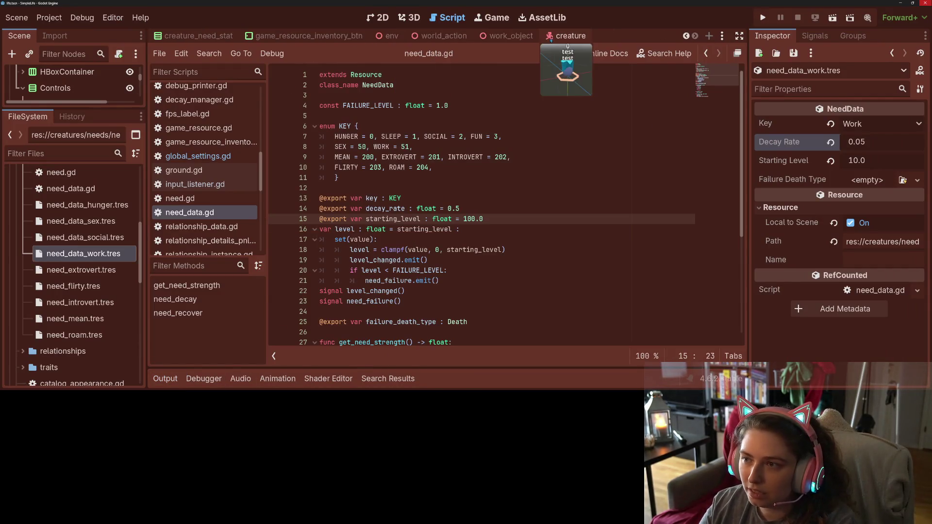
pyautogui.click(519, 37)
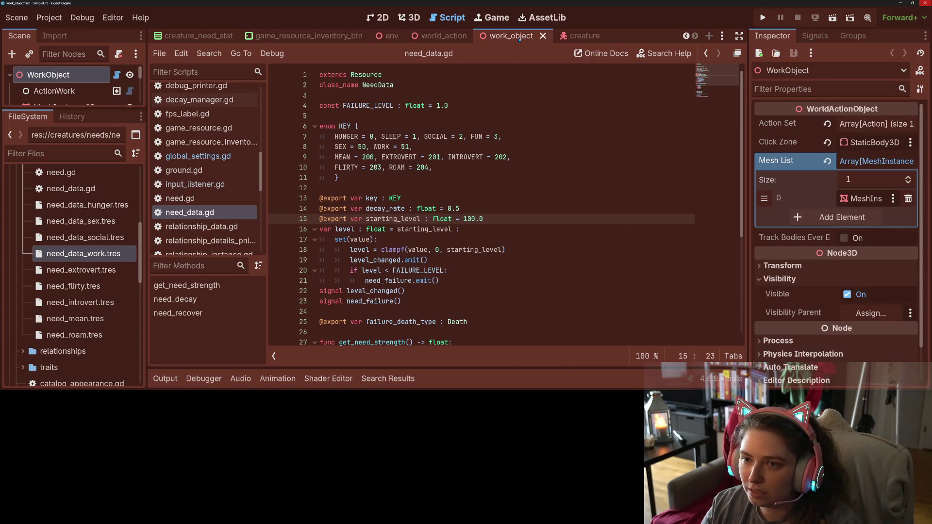
pyautogui.moveTo(89, 107); pyautogui.dragTo(89, 320)
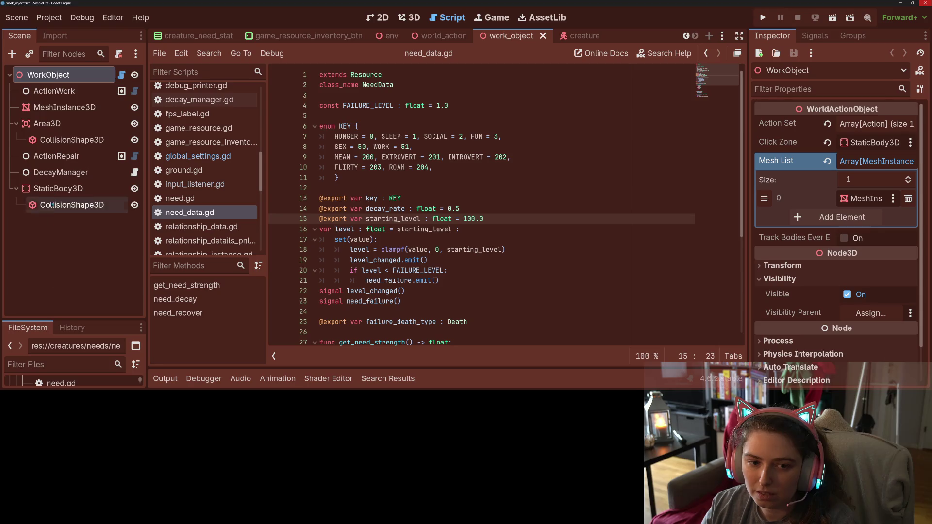
pyautogui.click(62, 163)
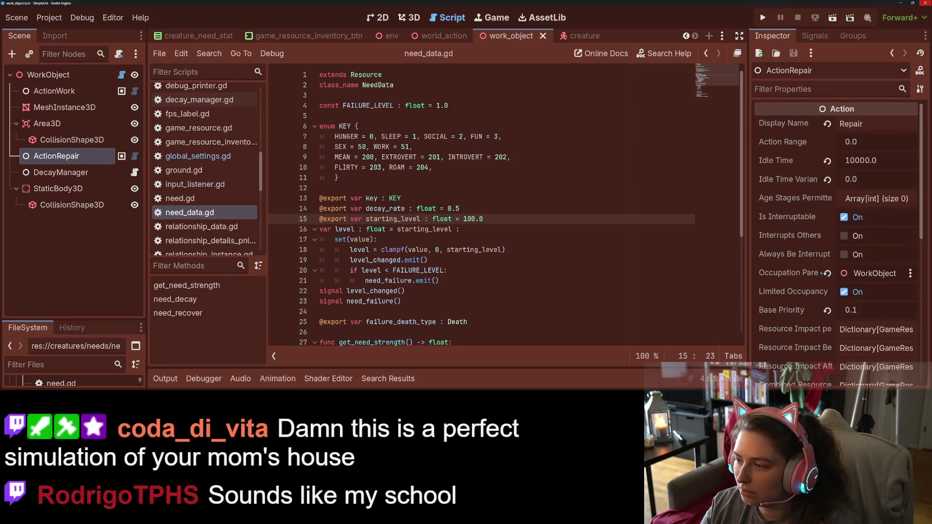
pyautogui.scroll(-4, 821, 288)
pyautogui.scroll(-1, 798, 309)
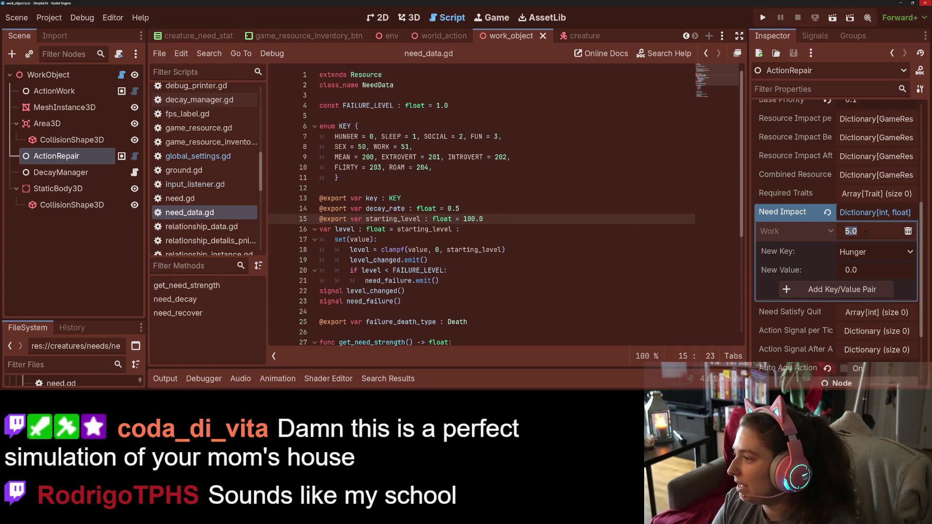
pyautogui.write('50')
pyautogui.press('Return')
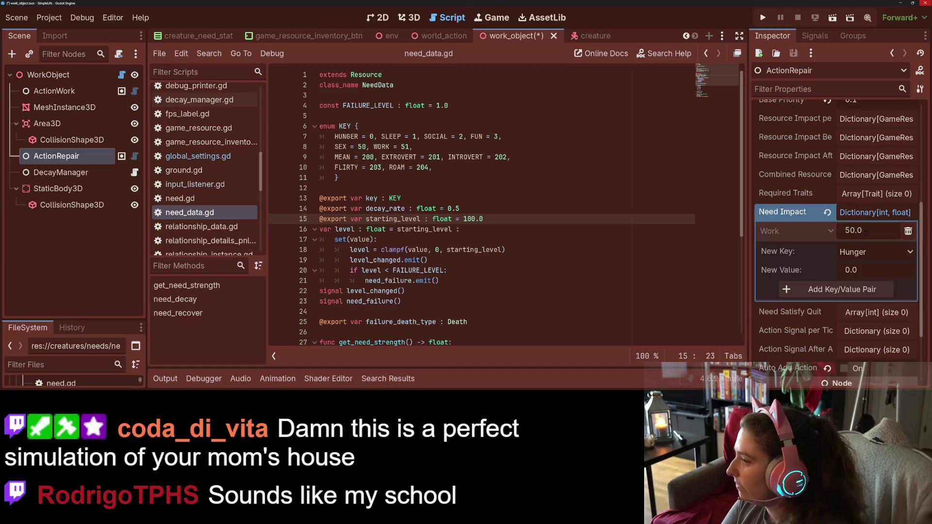
pyautogui.hotkey('ctrl', 's')
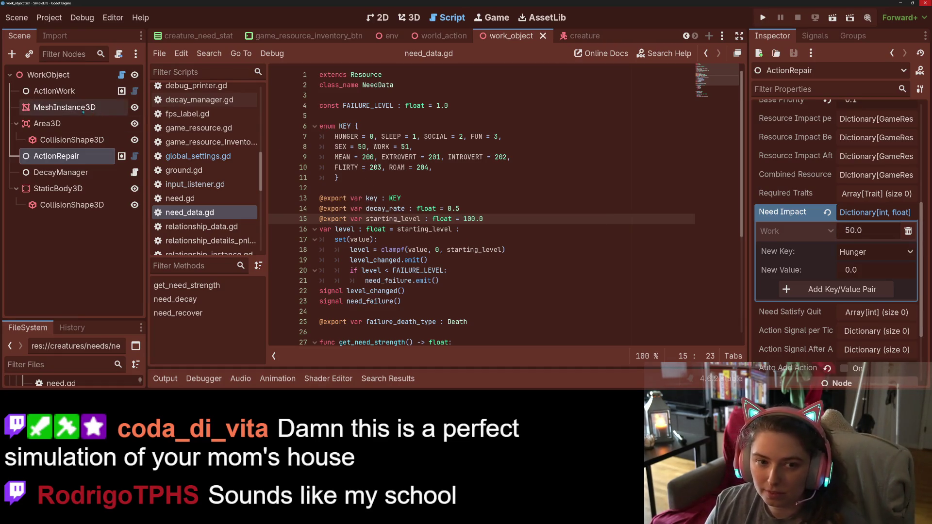
# Step: Set ActionWork's Work need impact to 40 and save work_object
pyautogui.click(77, 91)
pyautogui.scroll(-5, 851, 247)
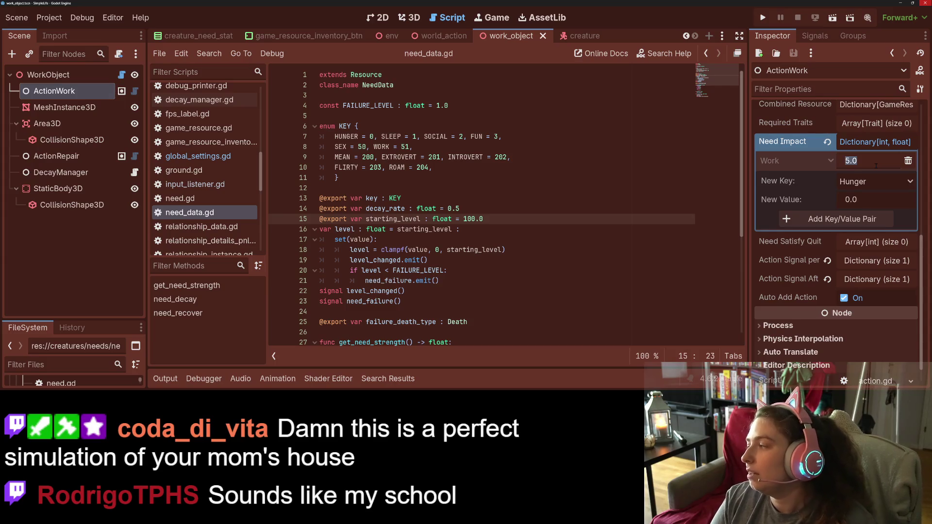
pyautogui.hotkey('ctrl', 's')
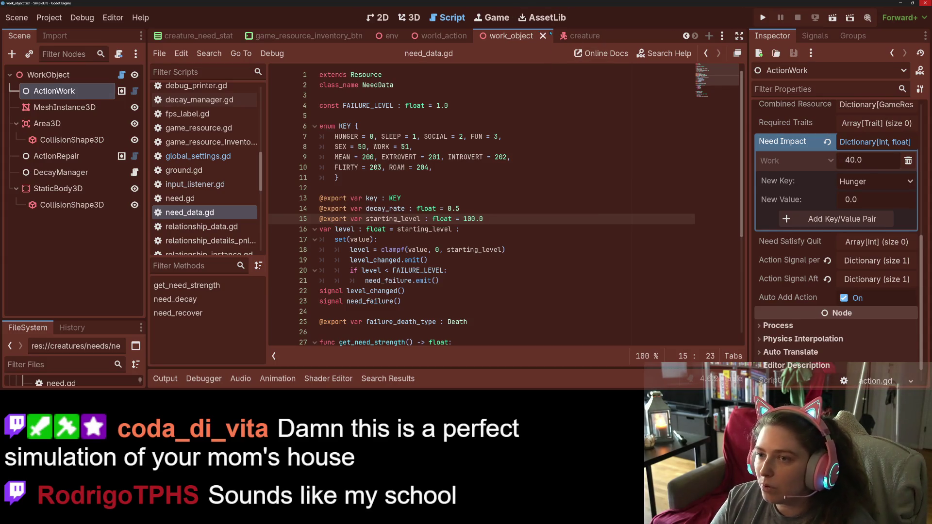
# Step: Adjust ActionRepair's Work impact in the world_action scene, save it, and run the game
pyautogui.click(439, 36)
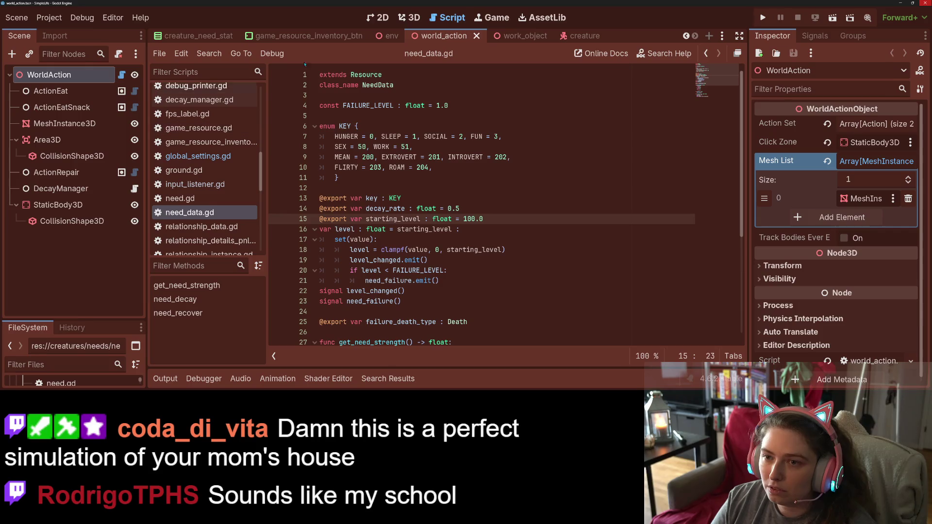
pyautogui.click(509, 37)
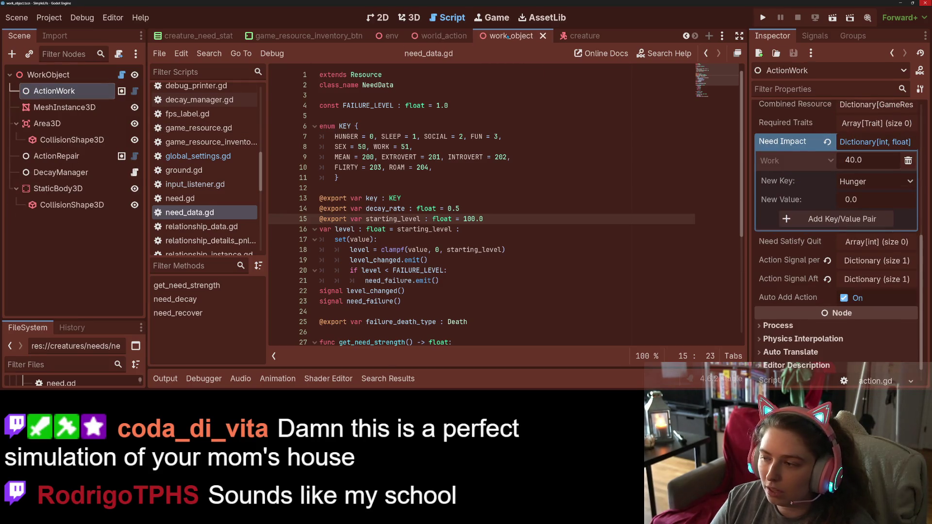
pyautogui.click(440, 38)
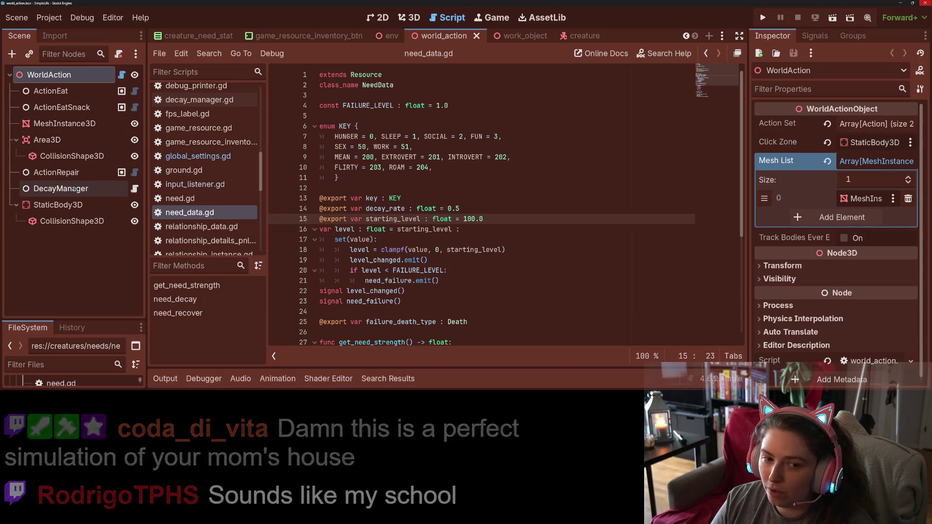
pyautogui.click(79, 176)
pyautogui.scroll(-10, 802, 300)
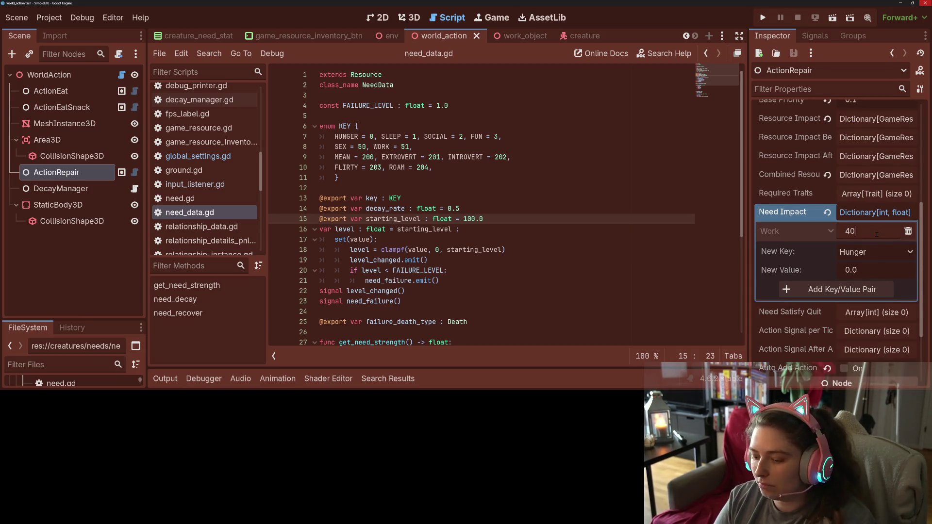
pyautogui.hotkey('ctrl', 's')
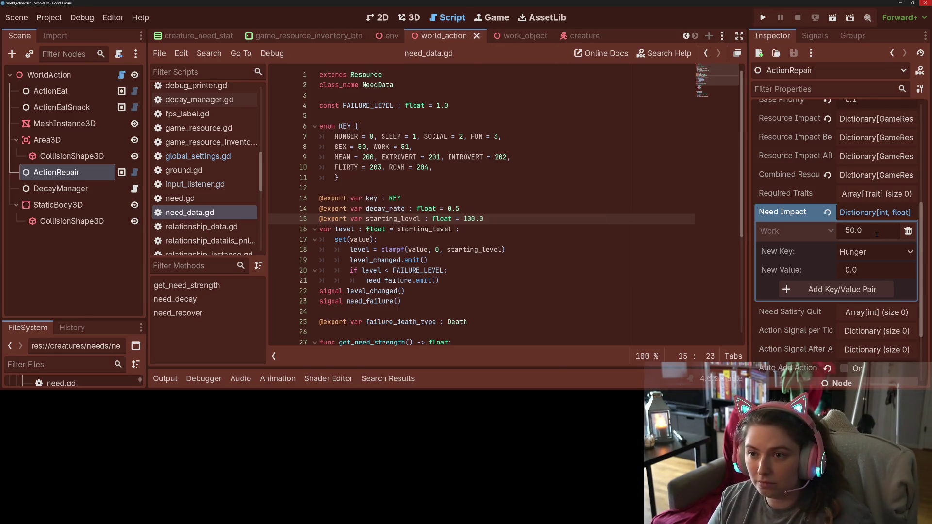
pyautogui.click(763, 17)
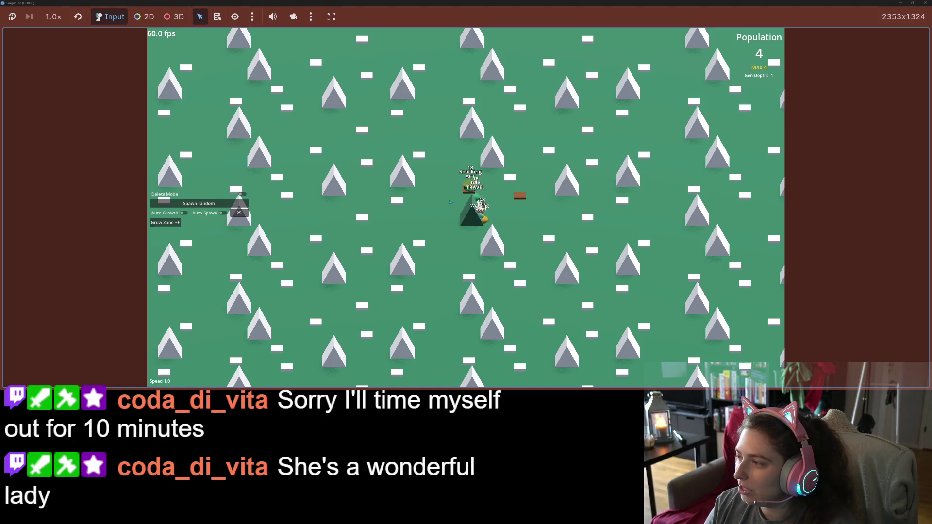
# Step: Inspect three villagers, switch speed to 2x, 4x, then 0.1, and stop the game
pyautogui.scroll(5, 461, 203)
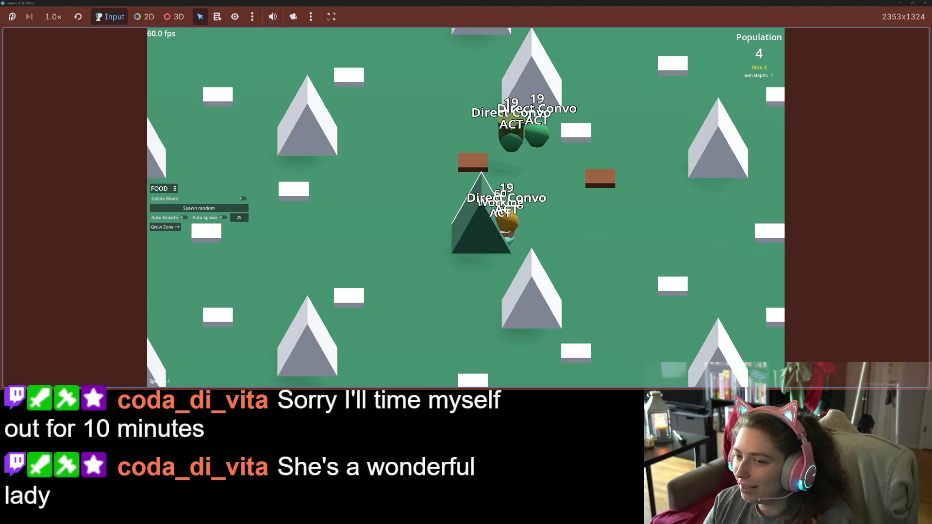
pyautogui.click(522, 146)
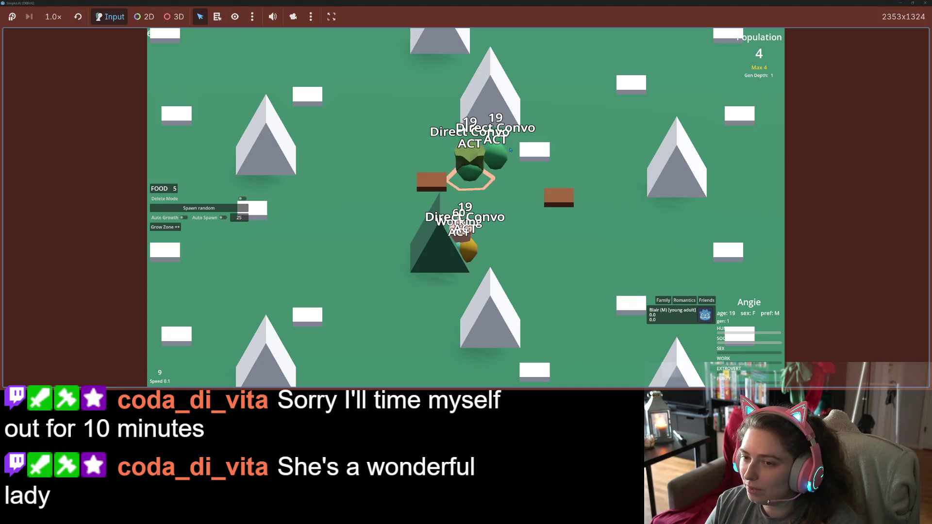
pyautogui.click(501, 164)
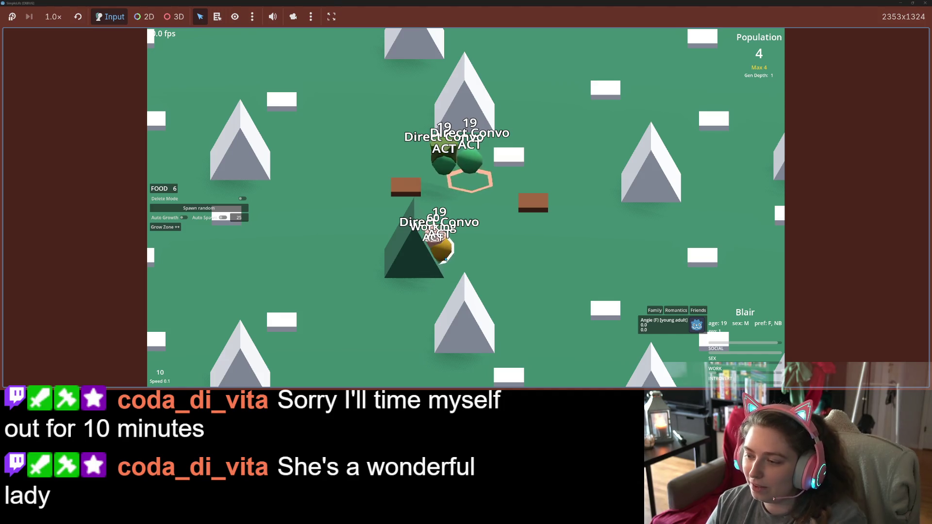
pyautogui.click(445, 260)
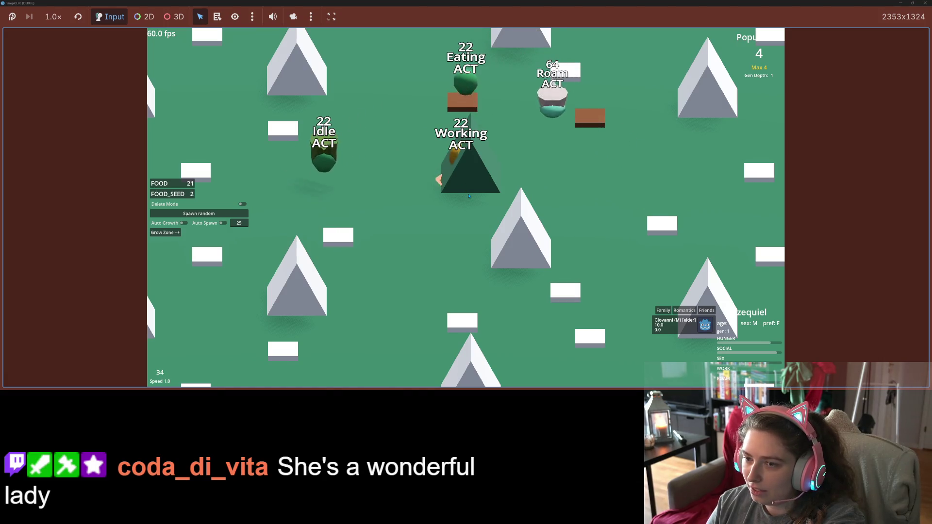
pyautogui.press('2')
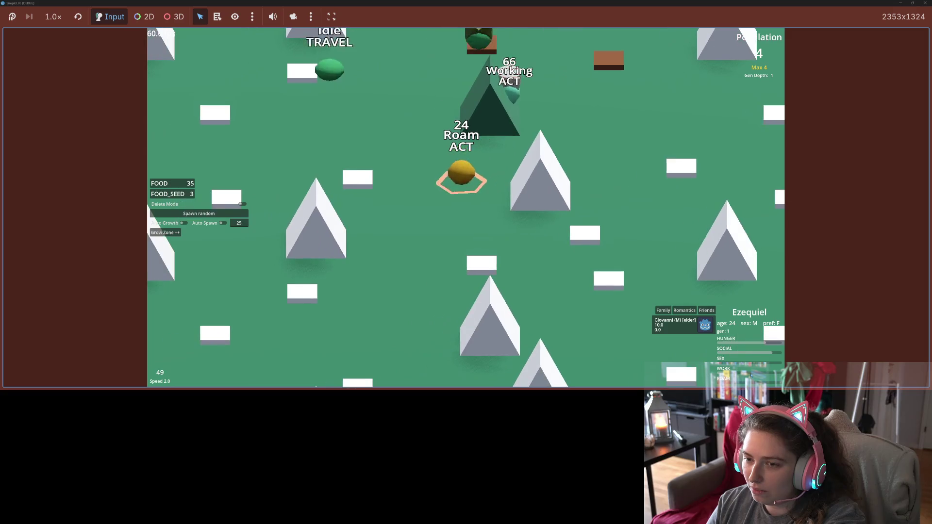
pyautogui.press('4')
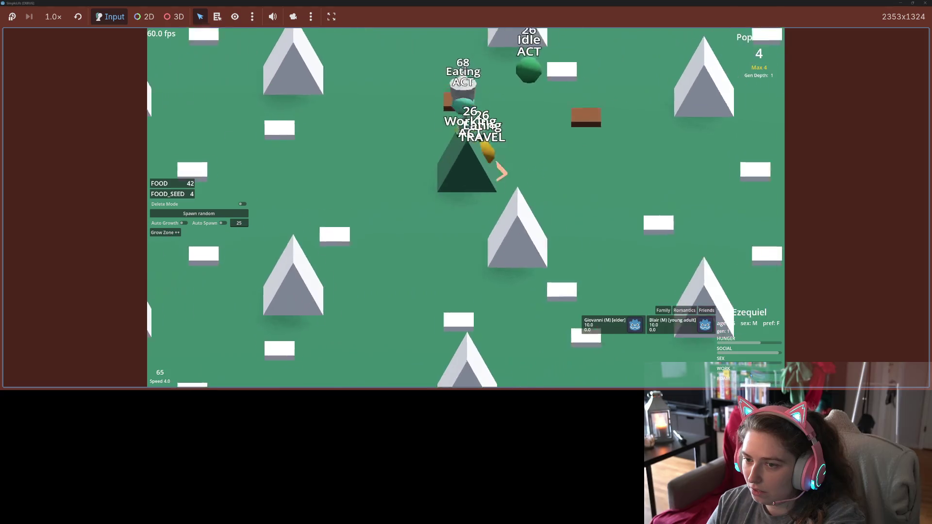
pyautogui.press('0')
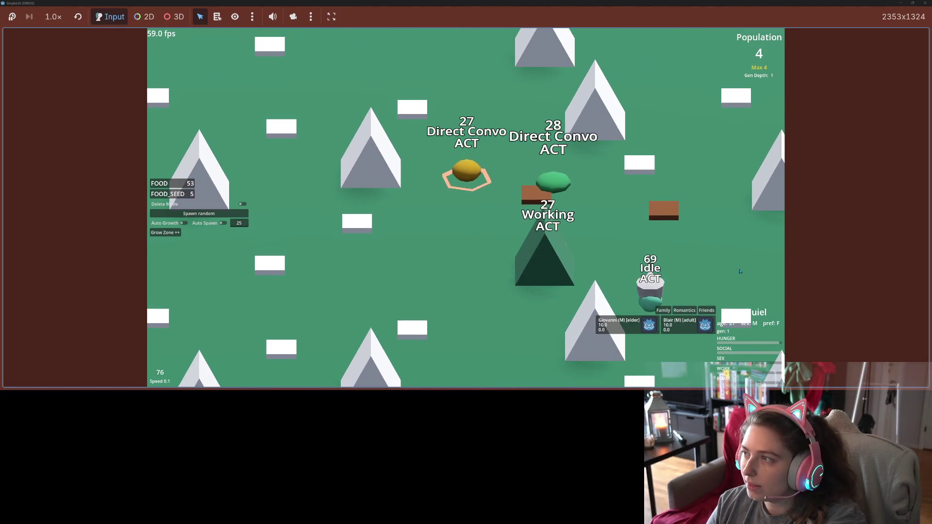
pyautogui.press('F8')
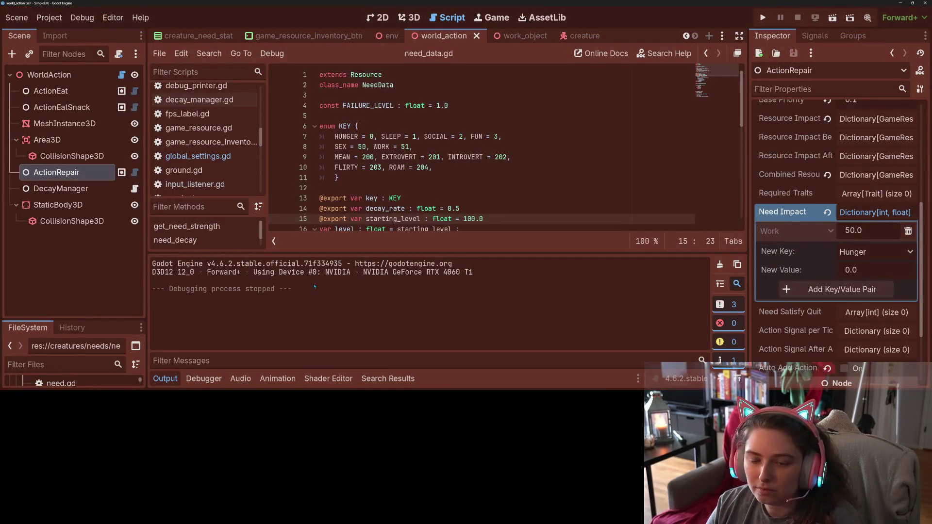
# Step: Replace starting_level in the line-18 clamp call with 100.0 and save need_data.gd
pyautogui.click(162, 380)
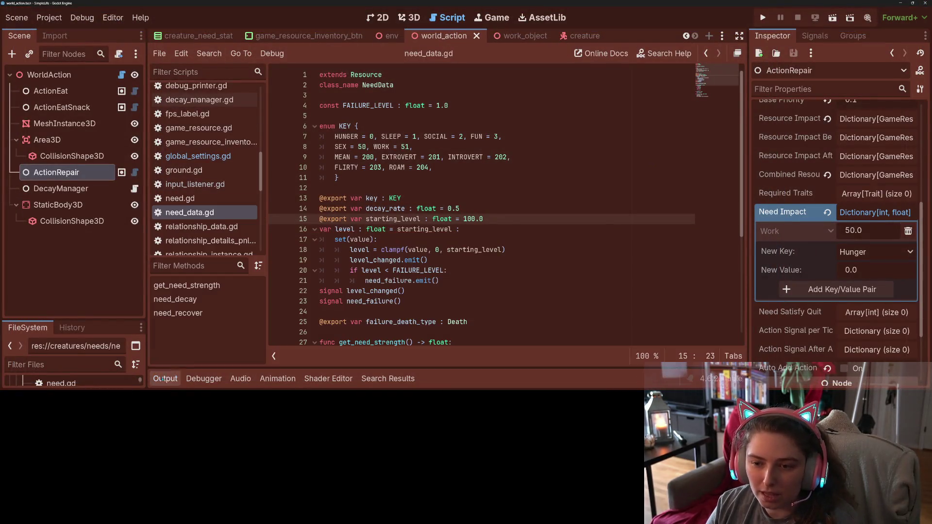
pyautogui.doubleClick(402, 219)
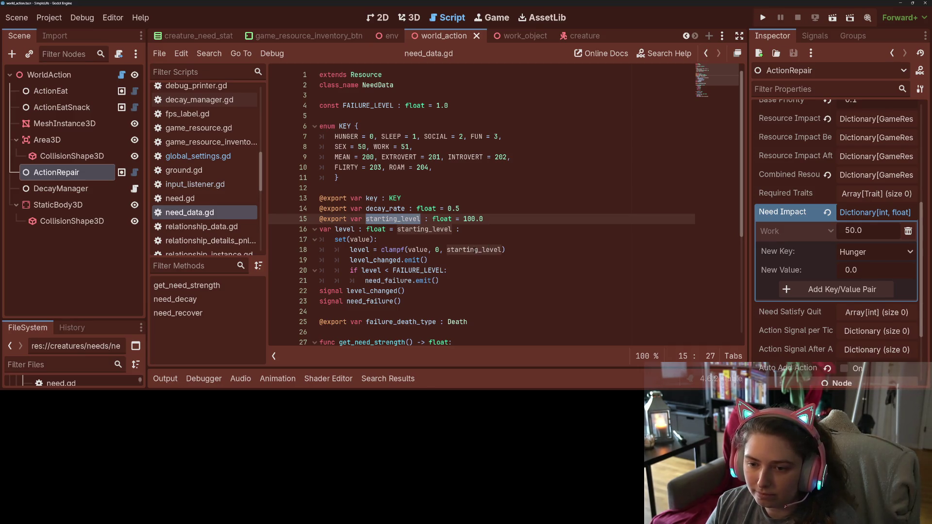
pyautogui.doubleClick(475, 250)
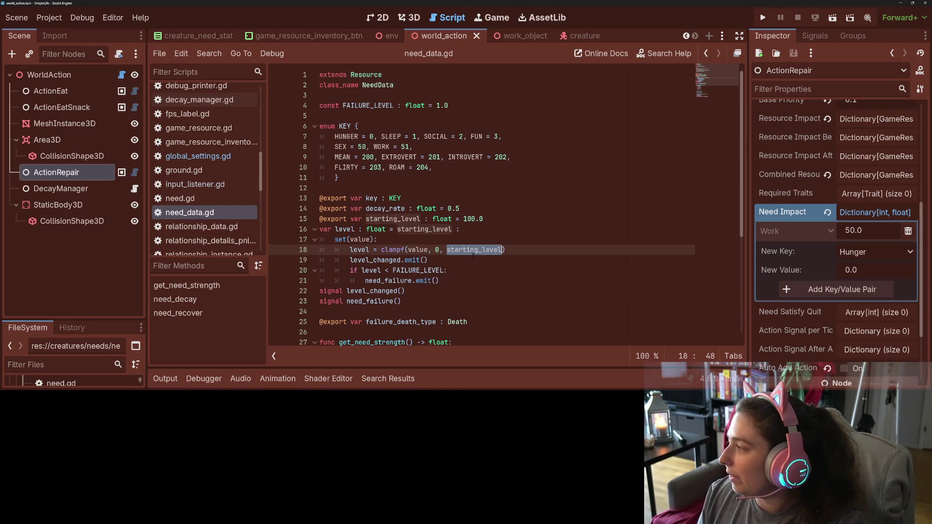
pyautogui.write('100.0)')
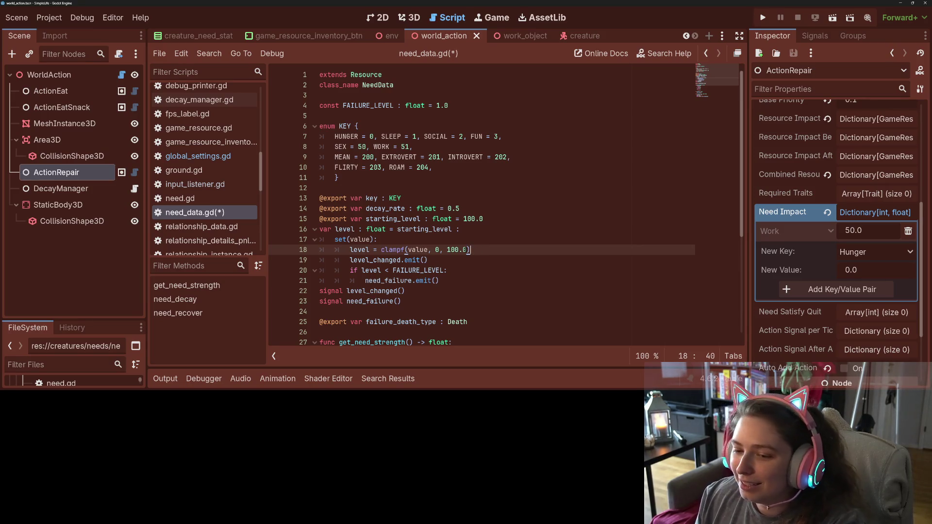
pyautogui.click(459, 250)
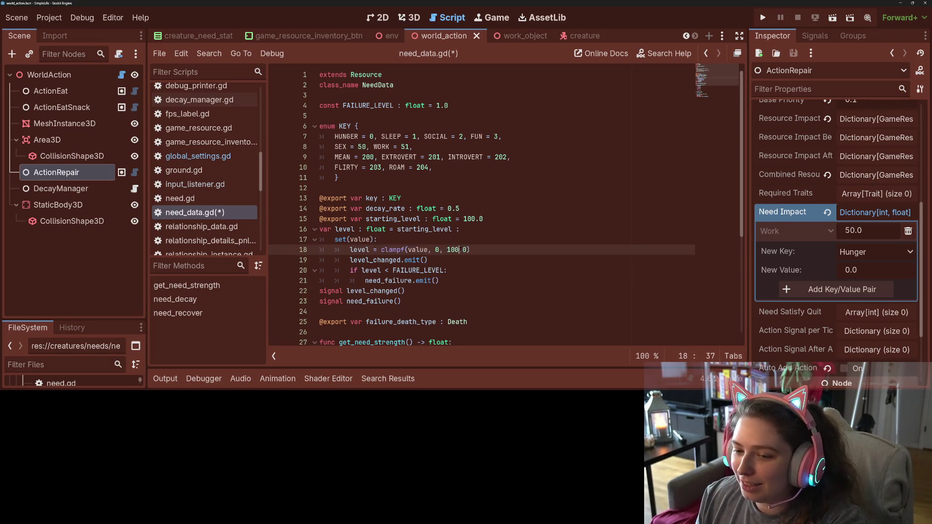
pyautogui.hotkey('ctrl', 's')
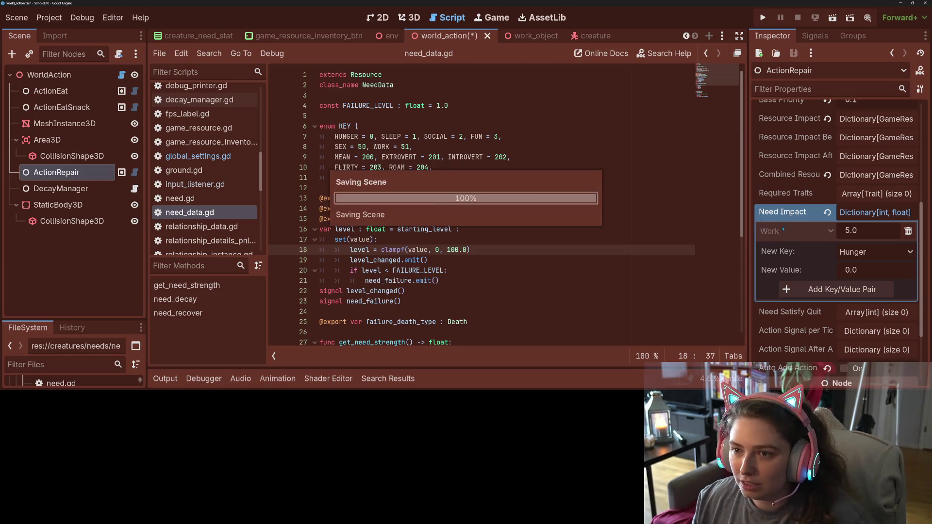
# Step: Set the Work need impact to 5.0 in work_object and save the scene
pyautogui.click(524, 36)
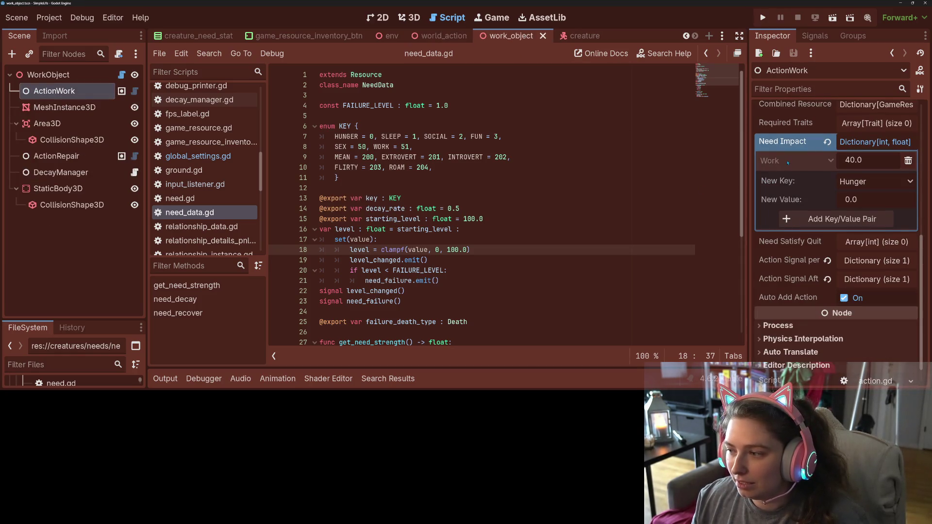
pyautogui.write('5')
pyautogui.press('Return')
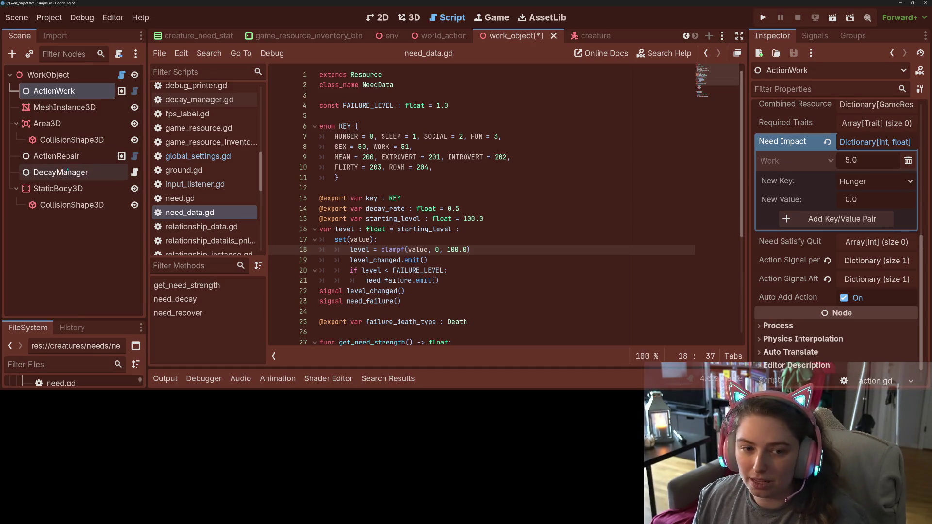
pyautogui.click(110, 154)
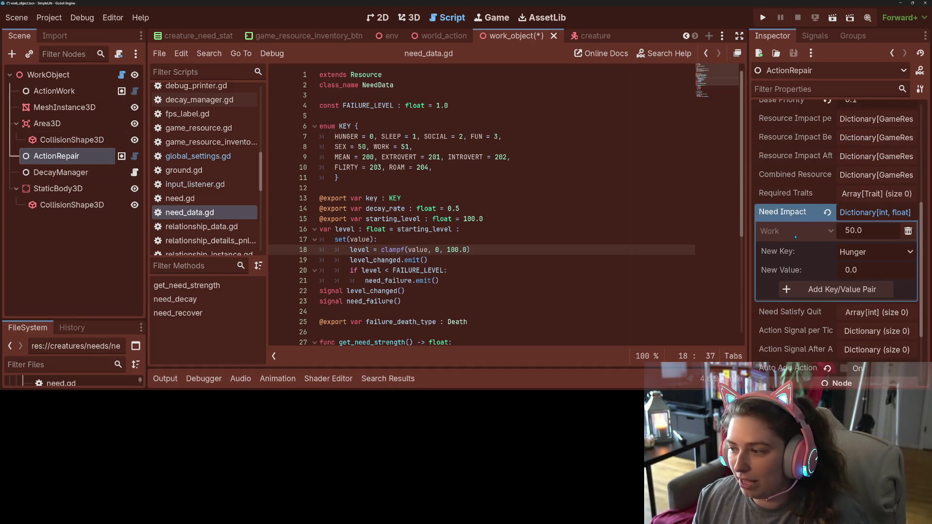
pyautogui.hotkey('ctrl', 's')
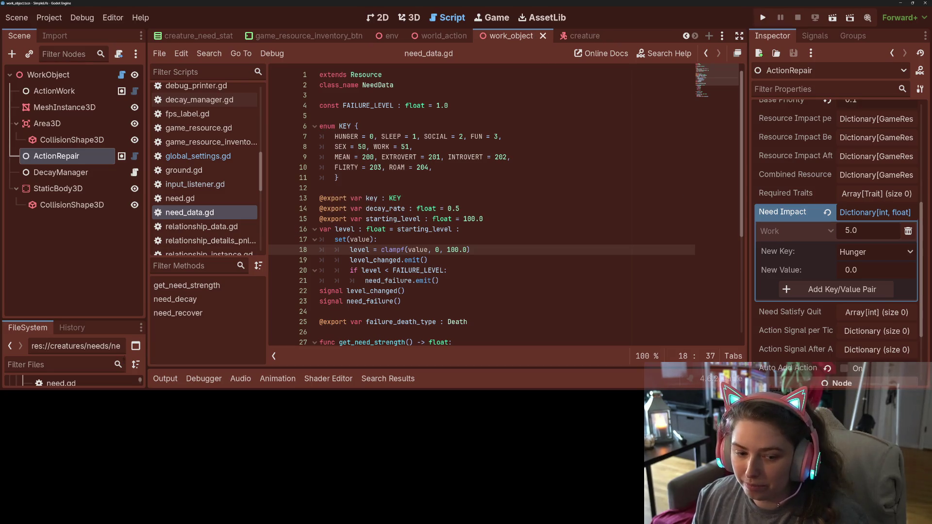
# Step: Inspect need_data_work.tres in the FileSystem panel and launch the game
pyautogui.moveTo(114, 320); pyautogui.dragTo(113, 92)
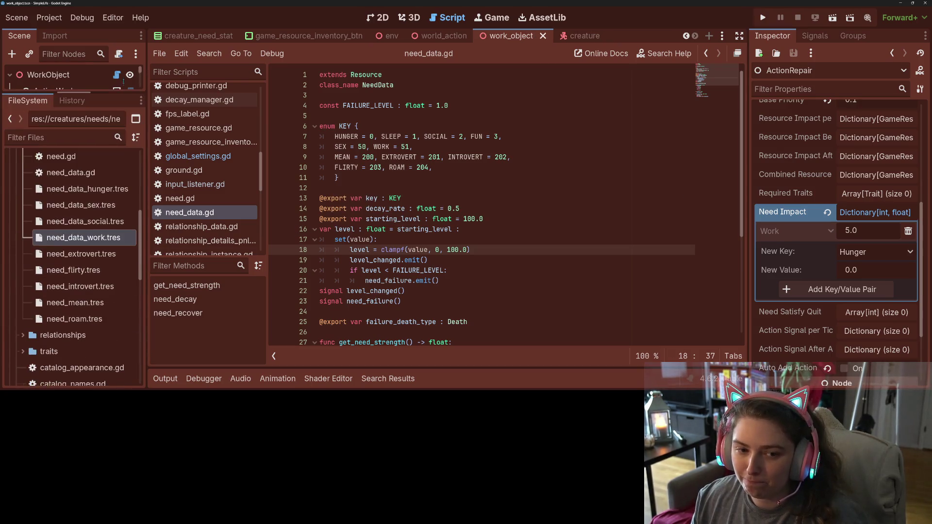
pyautogui.click(104, 239)
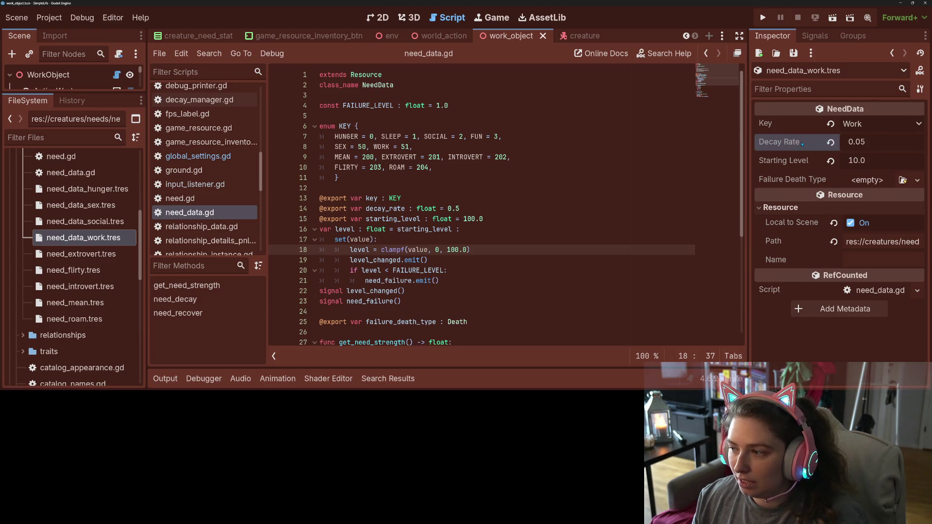
pyautogui.click(770, 18)
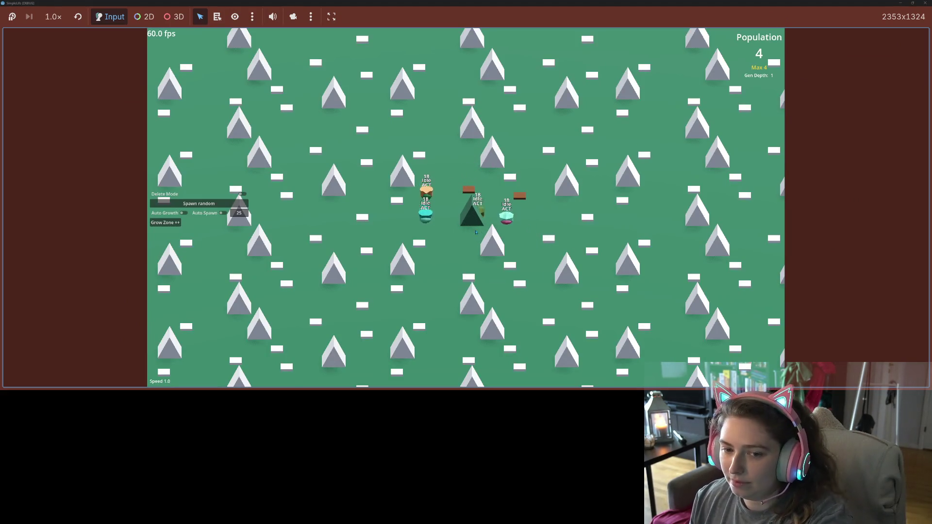
# Step: Slow the simulation to 0.1 and inspect several villagers, including the travelling one
pyautogui.press('-')
pyautogui.scroll(3, 452, 237)
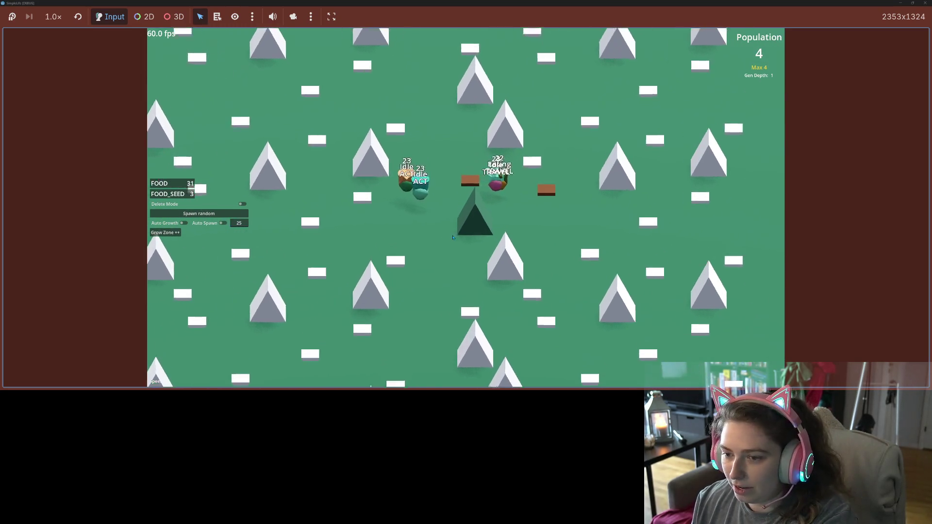
pyautogui.click(397, 181)
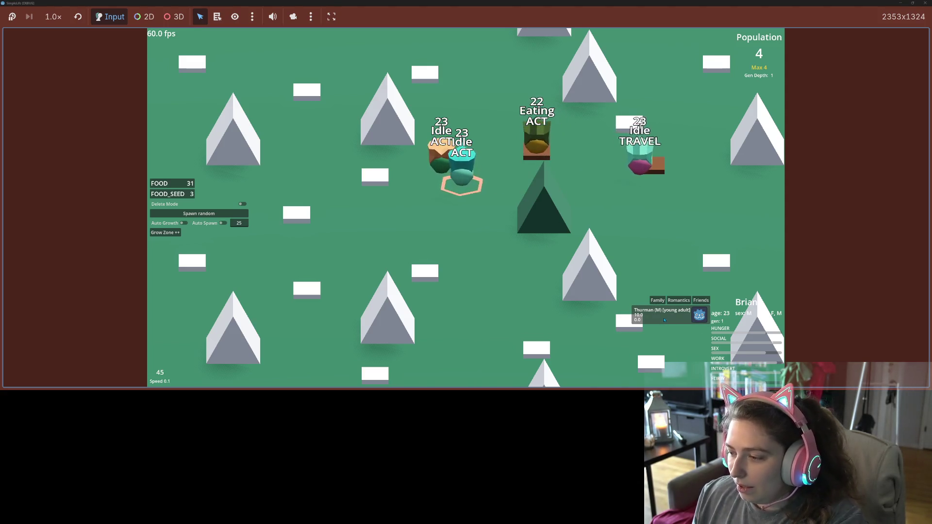
pyautogui.press('w')
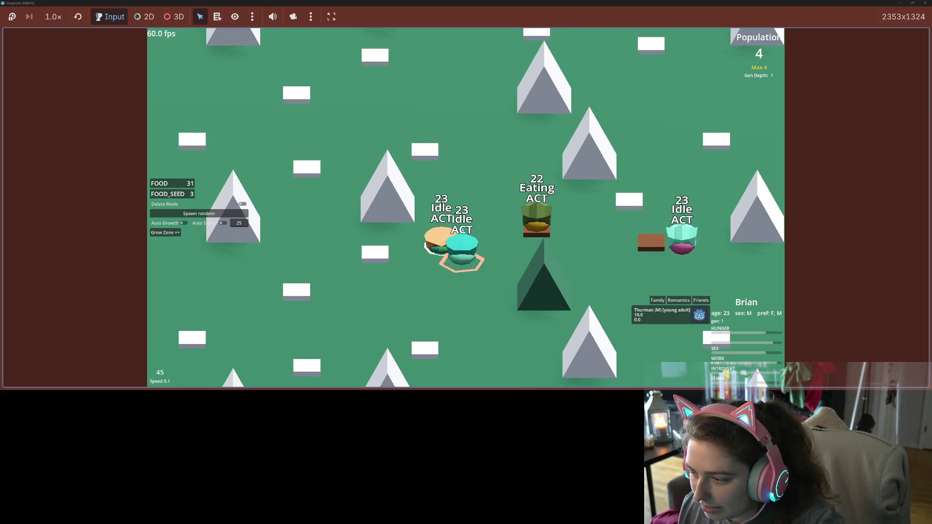
pyautogui.click(437, 245)
pyautogui.press('w')
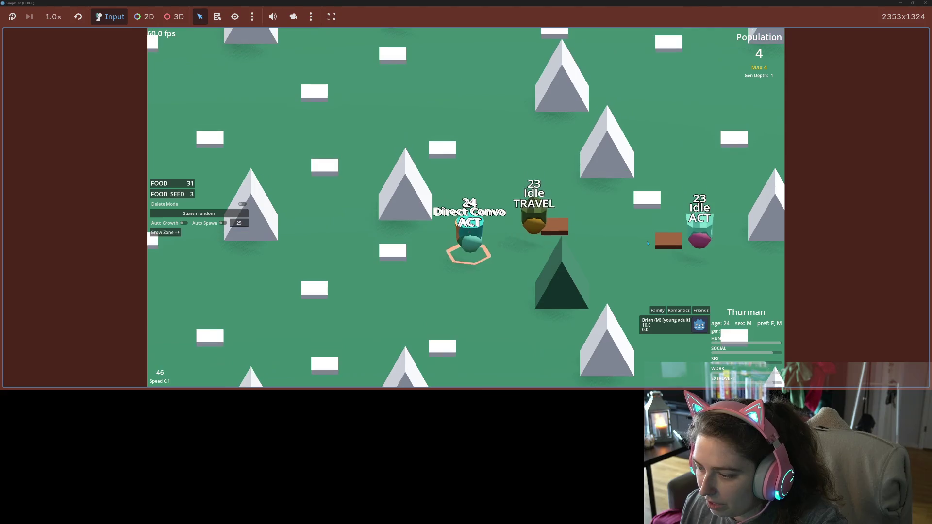
pyautogui.click(521, 222)
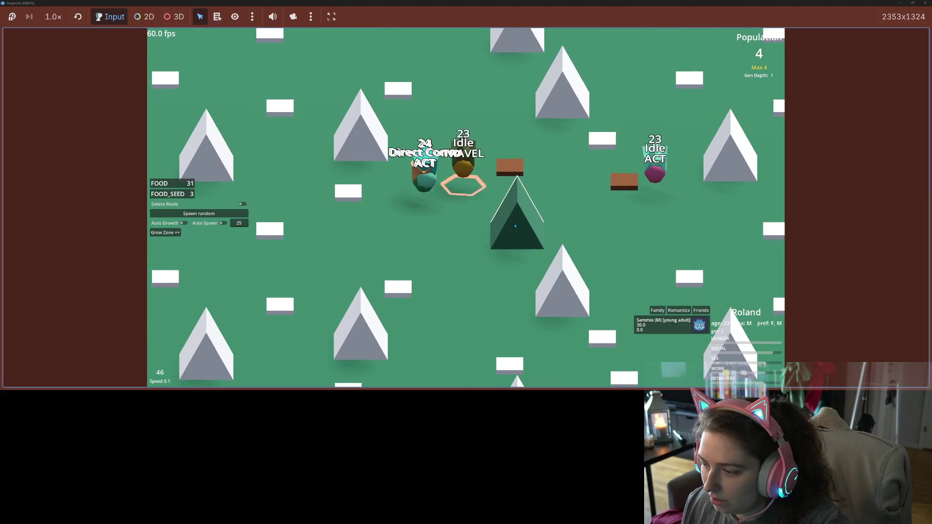
pyautogui.click(660, 259)
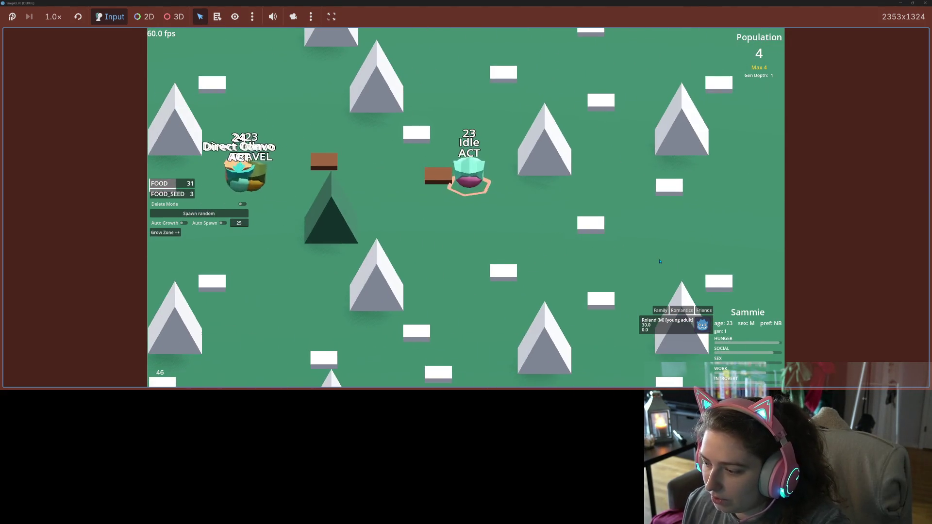
pyautogui.press('a')
pyautogui.press('s')
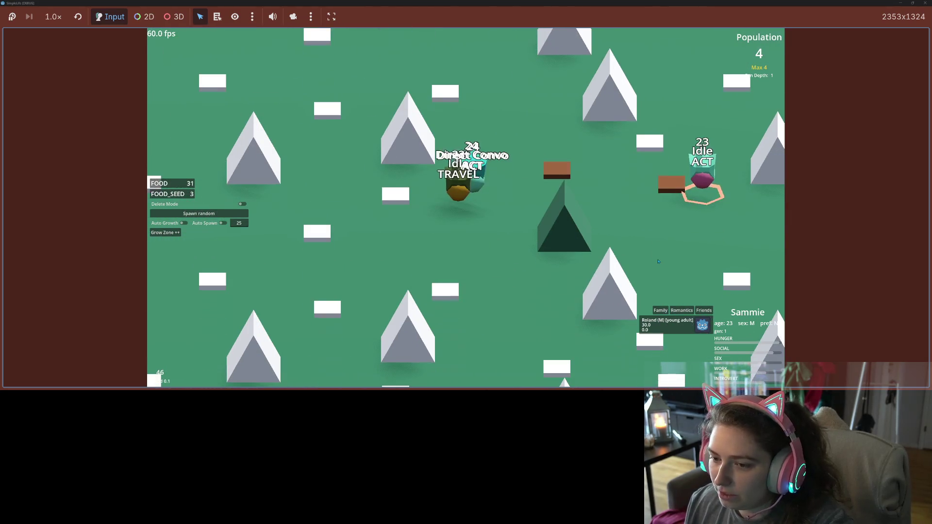
# Step: Inspect the newly spawned, green and pink villagers, then restore speed to 1.0
pyautogui.click(199, 214)
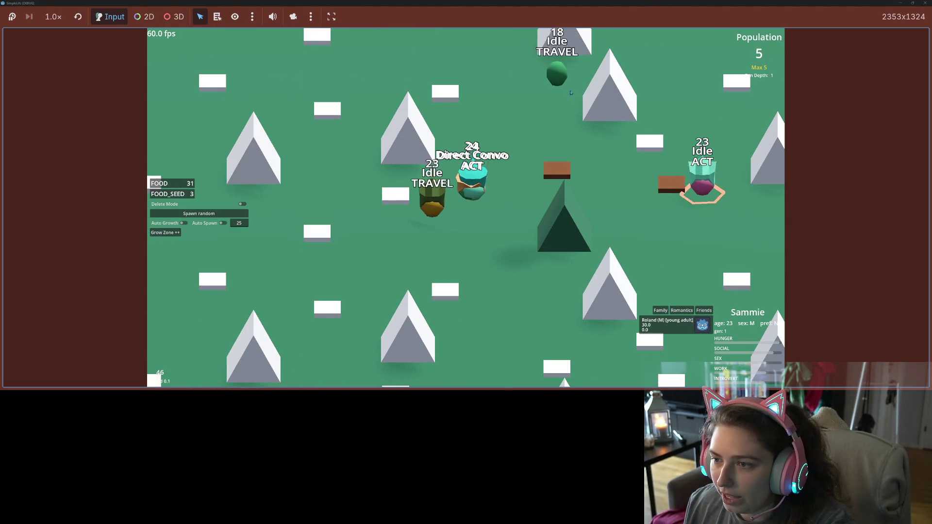
pyautogui.click(566, 86)
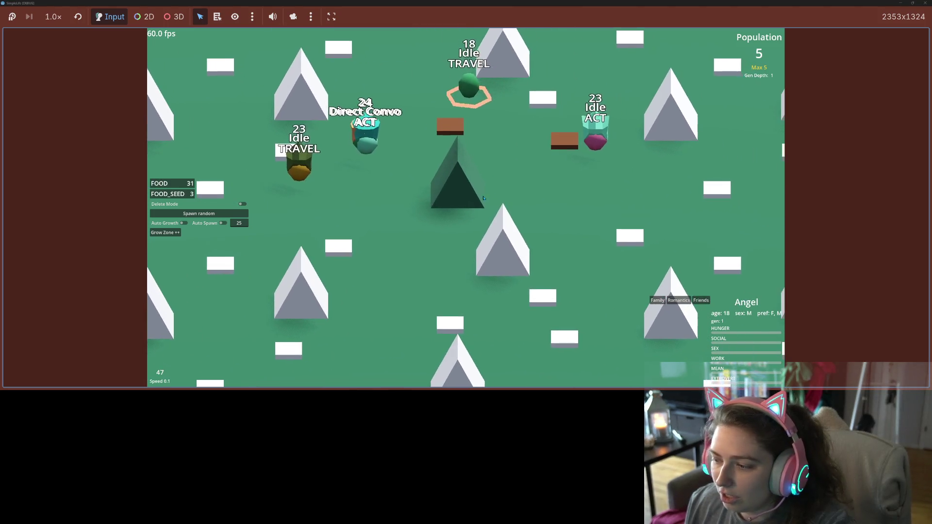
pyautogui.click(198, 216)
pyautogui.click(198, 216)
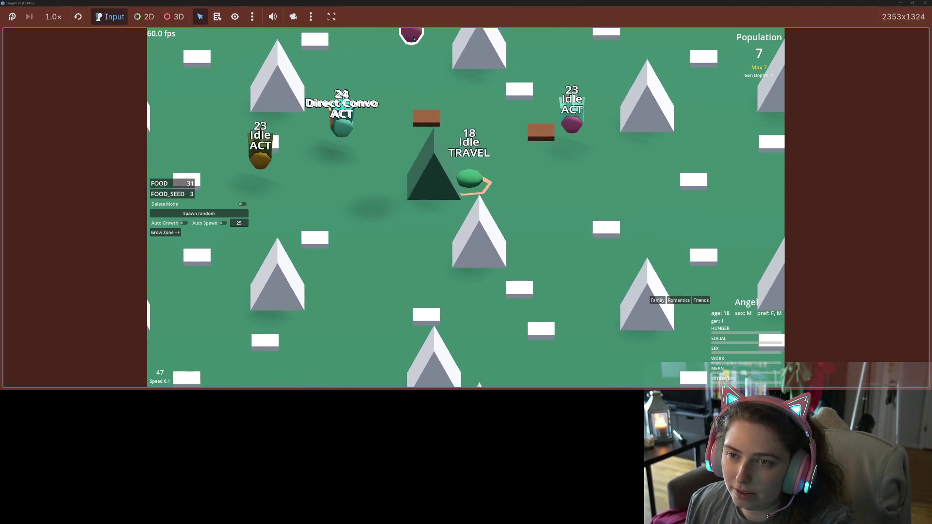
pyautogui.click(407, 68)
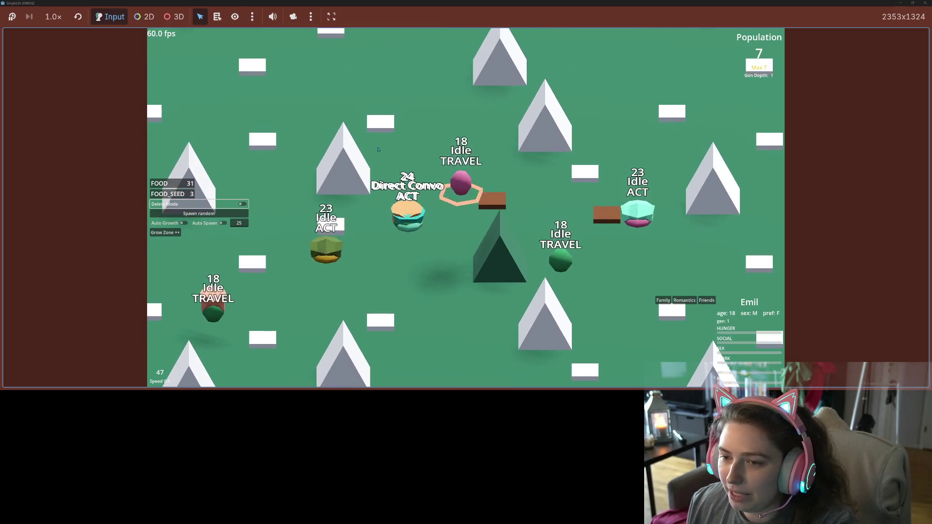
pyautogui.click(234, 313)
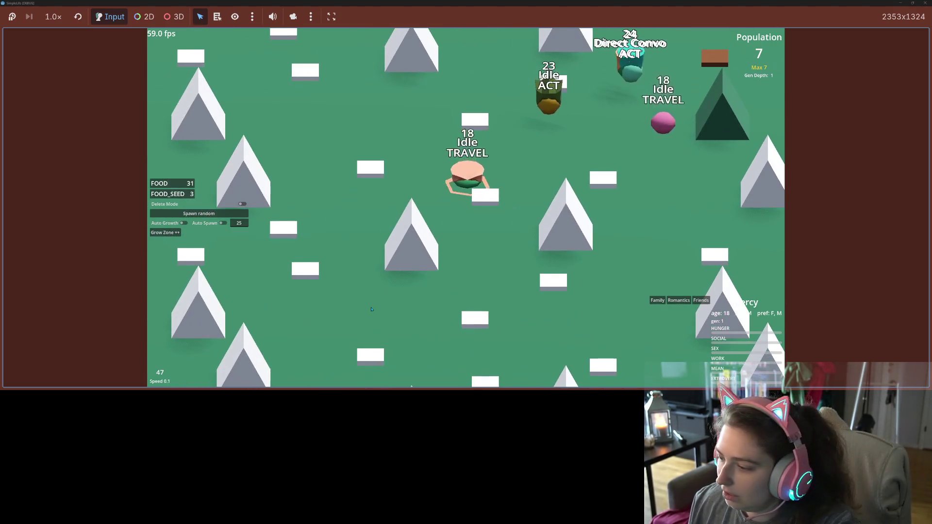
pyautogui.press('w')
pyautogui.press('s')
pyautogui.press('d')
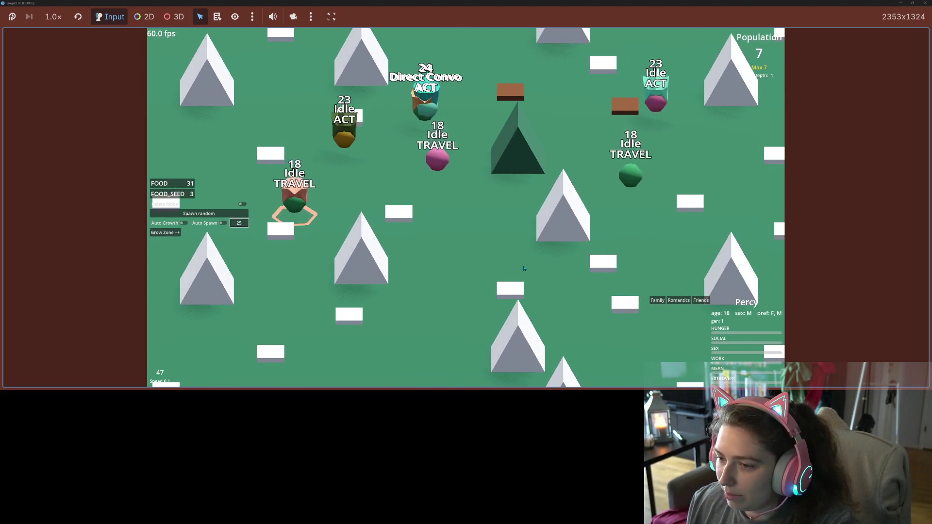
pyautogui.click(633, 174)
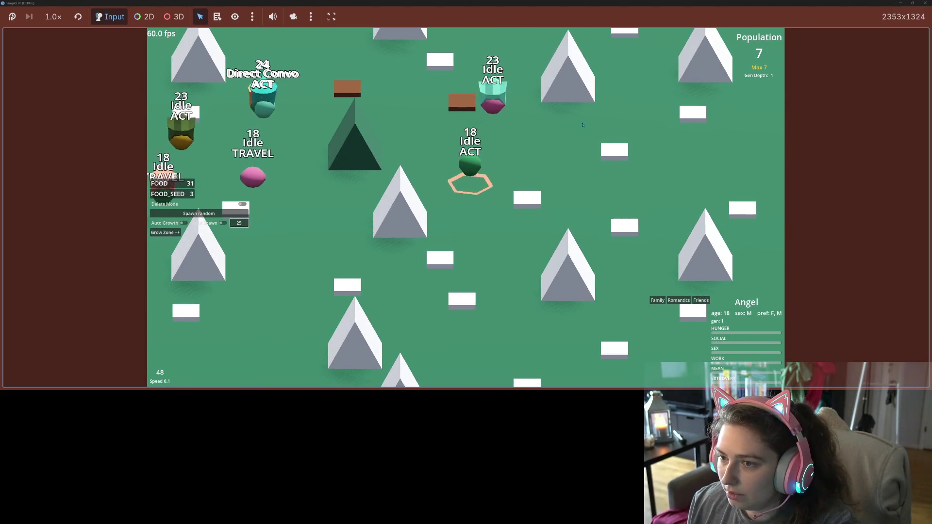
pyautogui.click(499, 111)
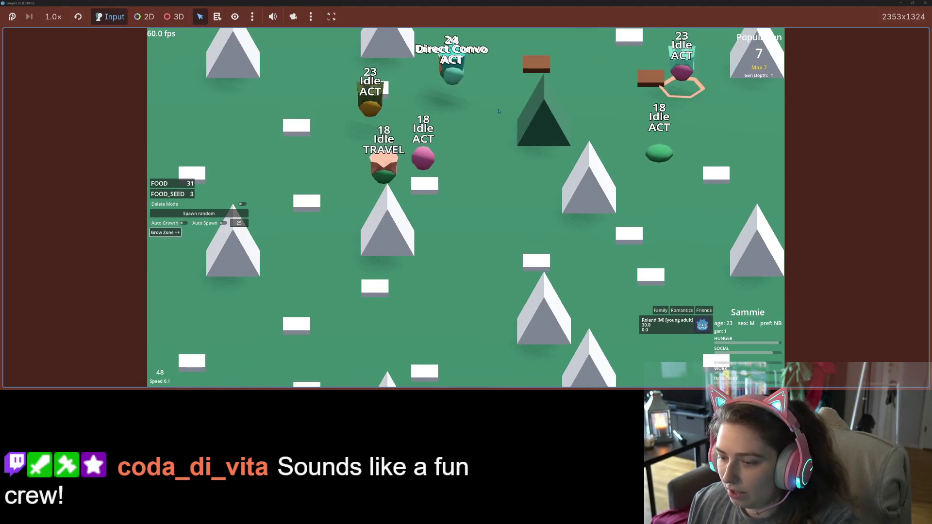
pyautogui.scroll(-5, 499, 113)
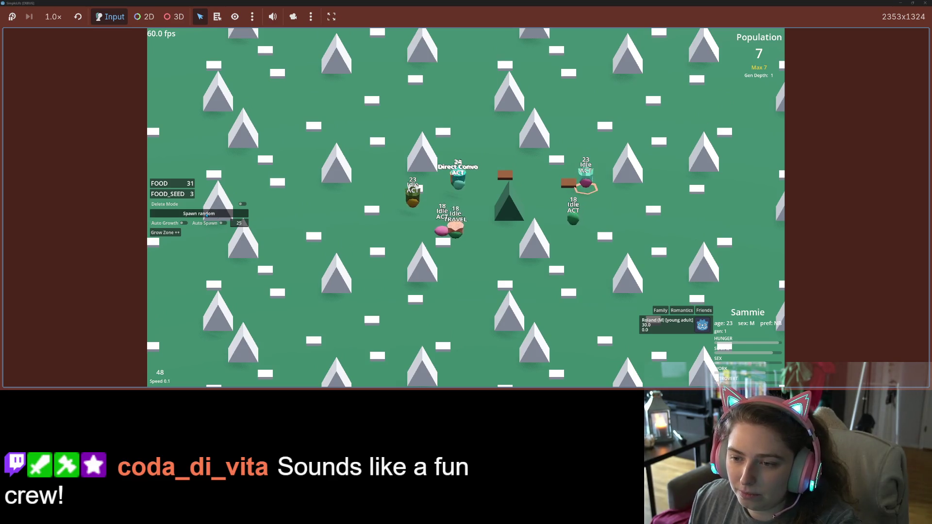
pyautogui.click(501, 122)
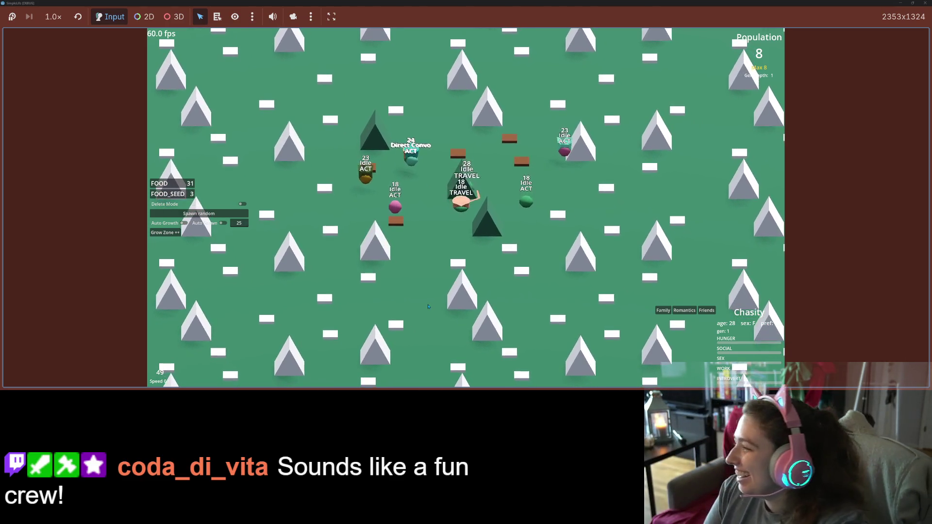
pyautogui.scroll(5, 427, 291)
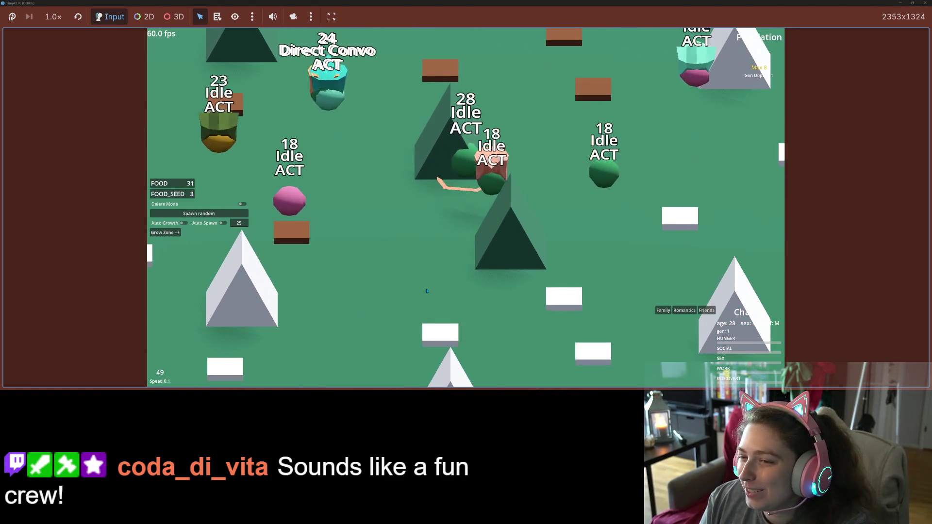
pyautogui.press('1')
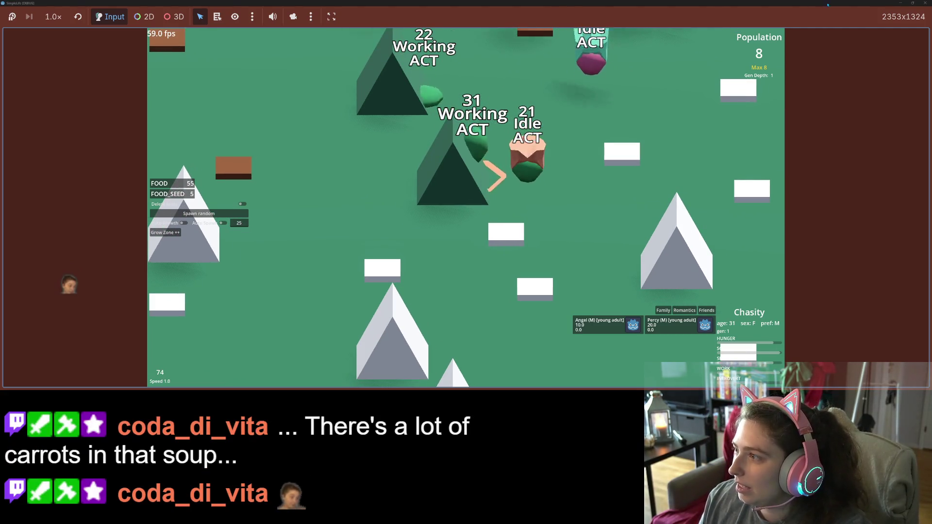
# Step: Stop the game and highlight starting_level in need_data.gd
pyautogui.press('F8')
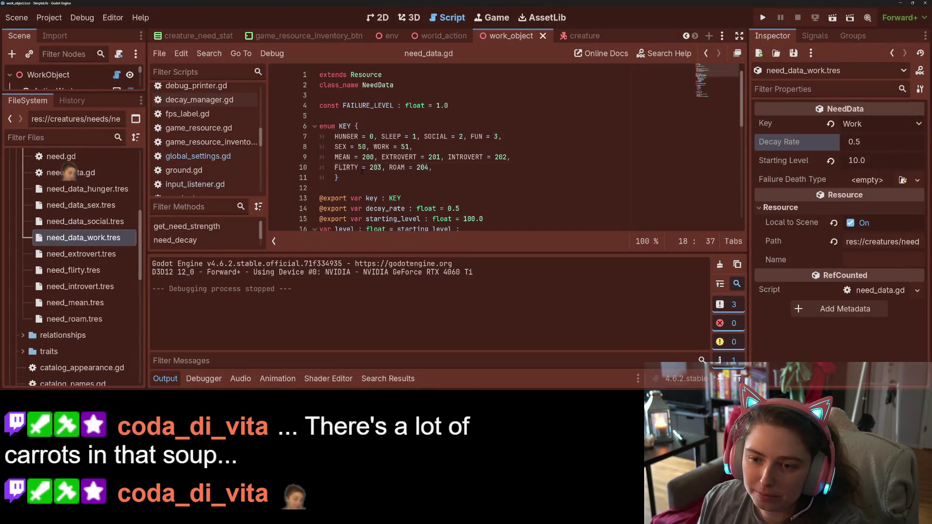
pyautogui.scroll(-2, 362, 171)
pyautogui.doubleClick(399, 157)
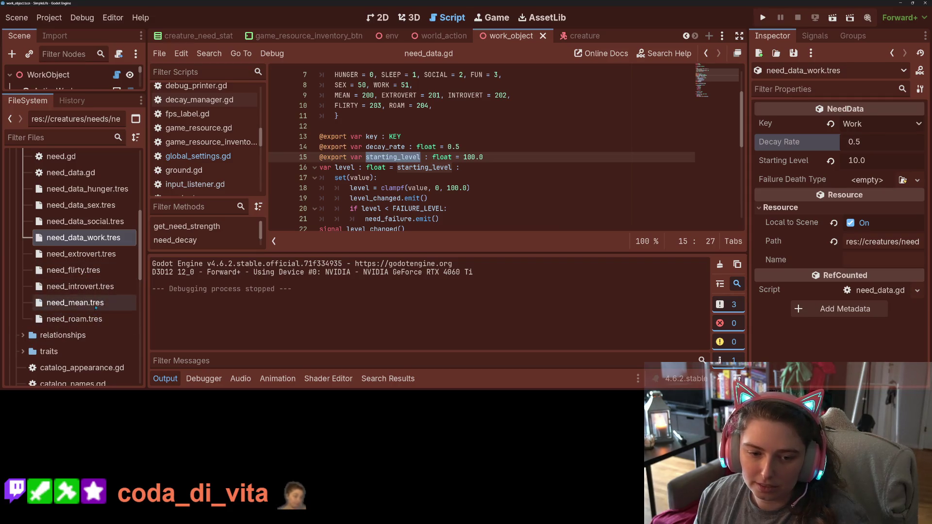
# Step: Compare Starting Level across the sex, hunger, work, extrovert and flirty need resources, then relaunch
pyautogui.click(98, 209)
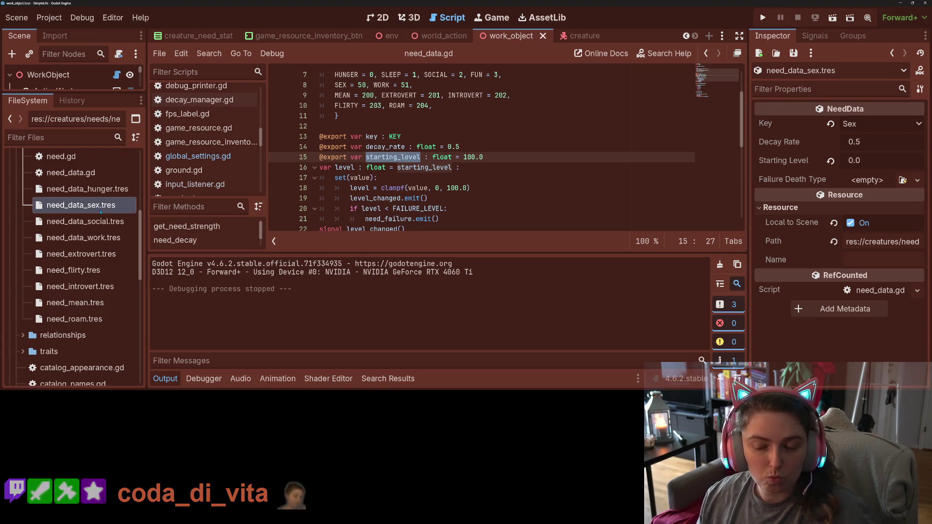
pyautogui.click(82, 190)
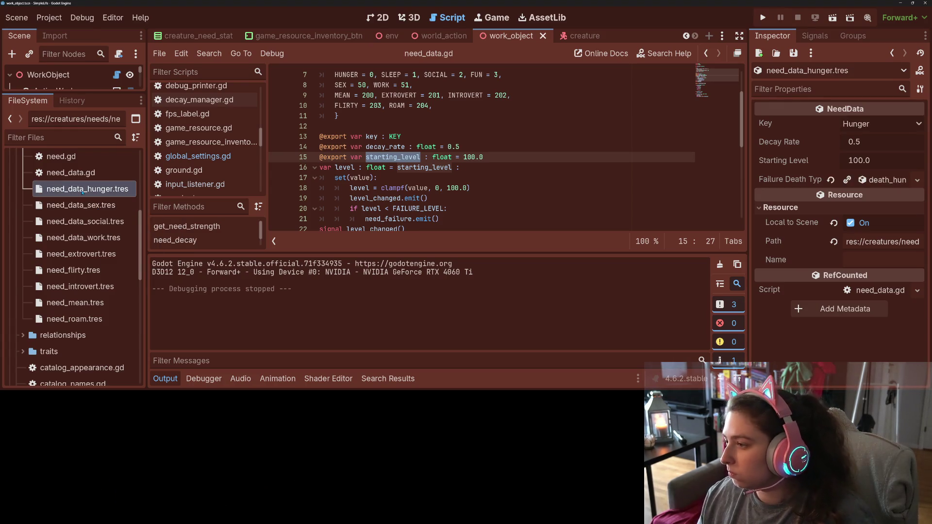
pyautogui.click(80, 239)
pyautogui.click(78, 254)
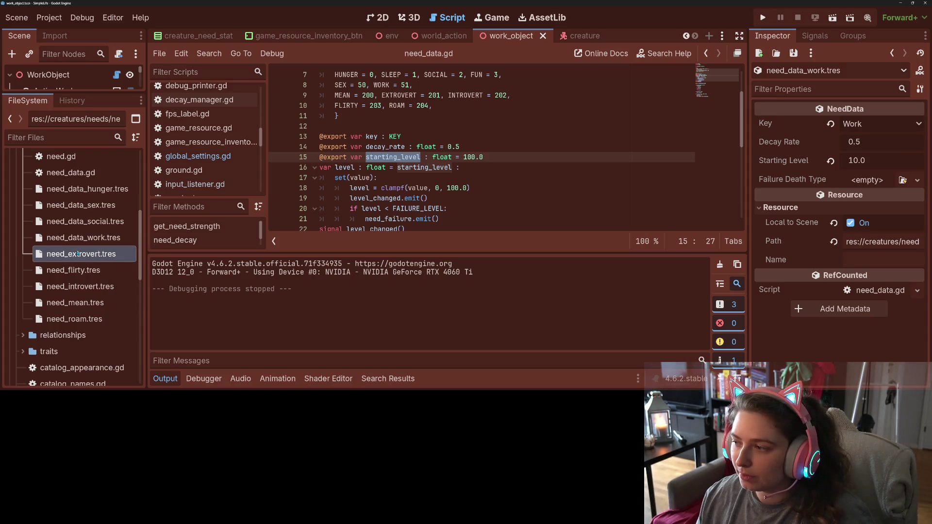
pyautogui.click(73, 270)
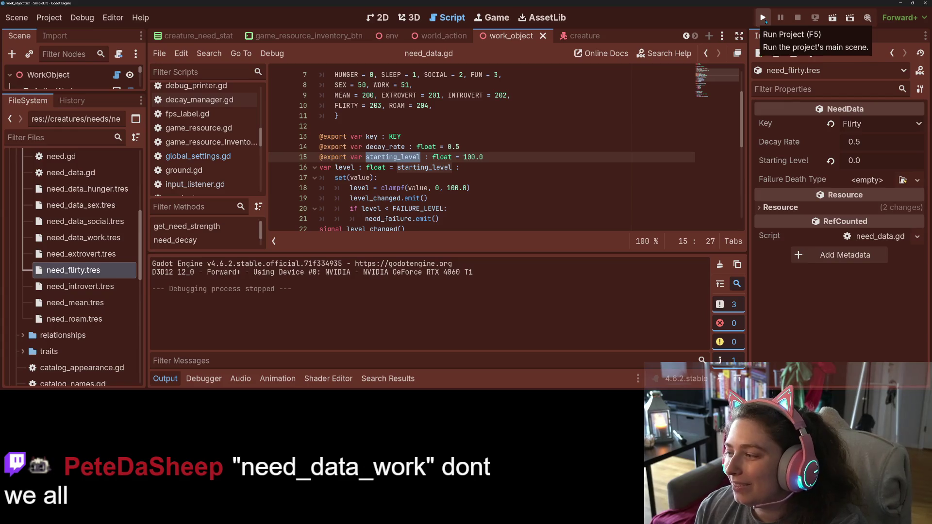
pyautogui.click(765, 19)
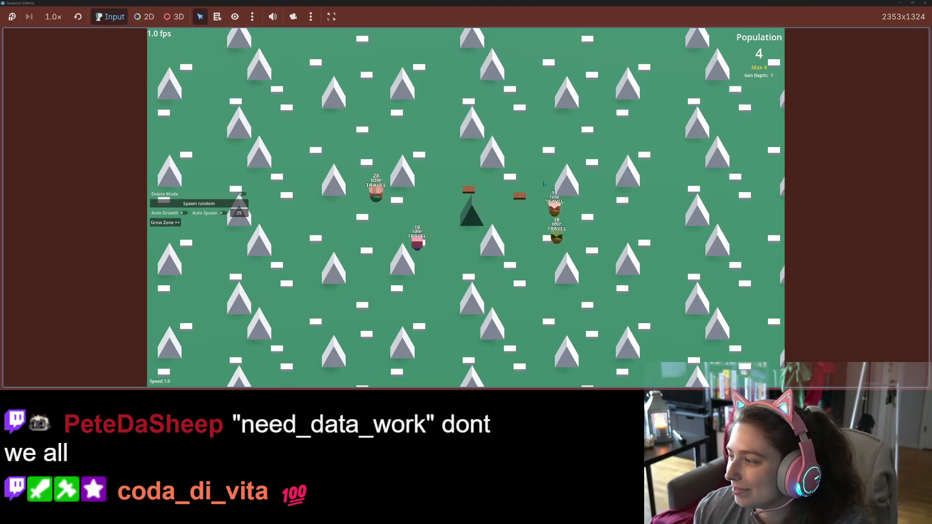
# Step: Inspect the green and 28-year-old villagers, set speed 1.0, then stop the game
pyautogui.scroll(2, 415, 262)
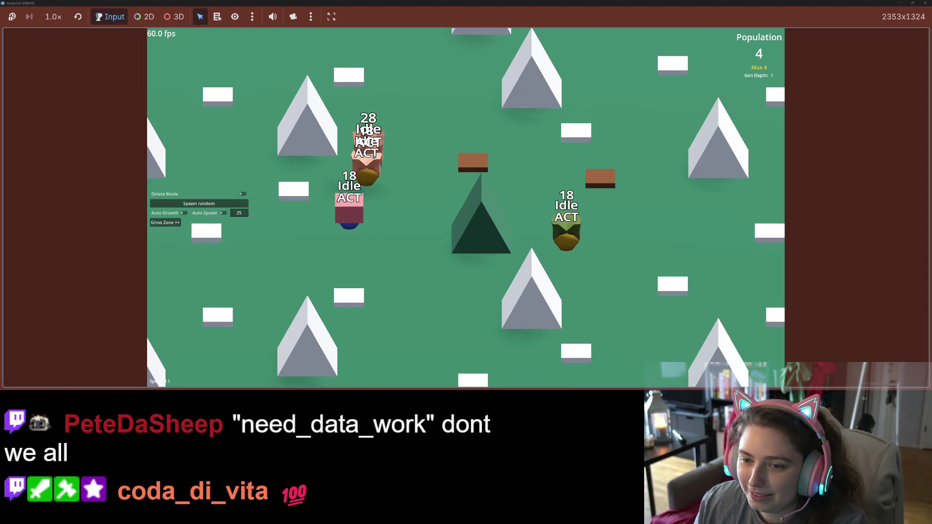
pyautogui.moveTo(287, 183); pyautogui.dragTo(380, 175)
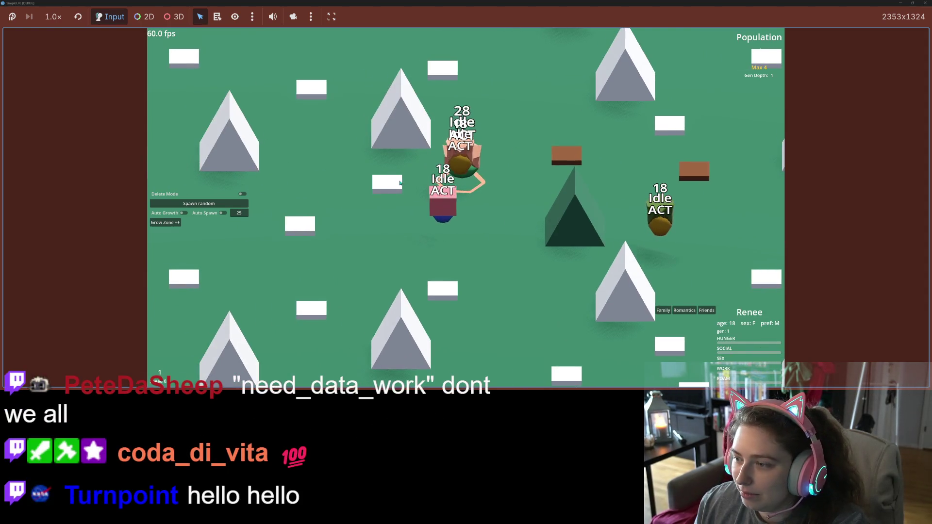
pyautogui.moveTo(657, 238); pyautogui.dragTo(678, 196)
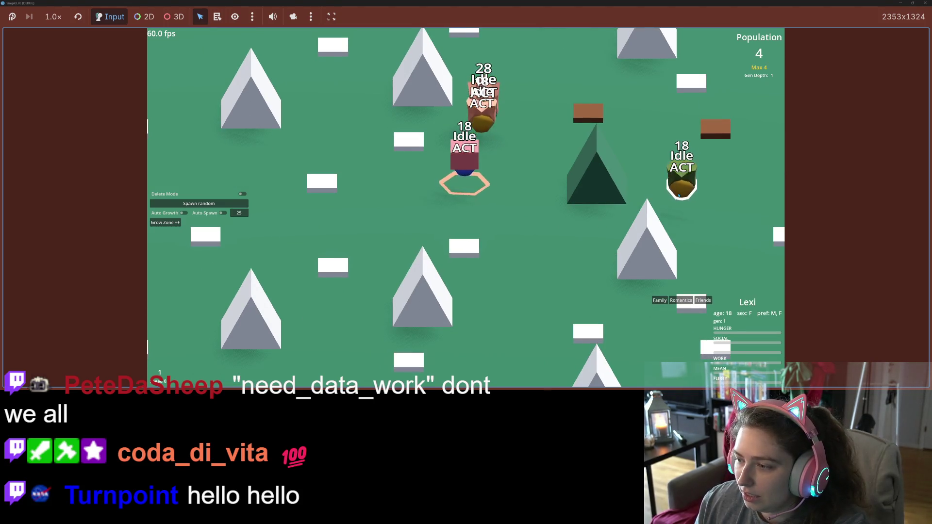
pyautogui.click(679, 193)
pyautogui.click(273, 94)
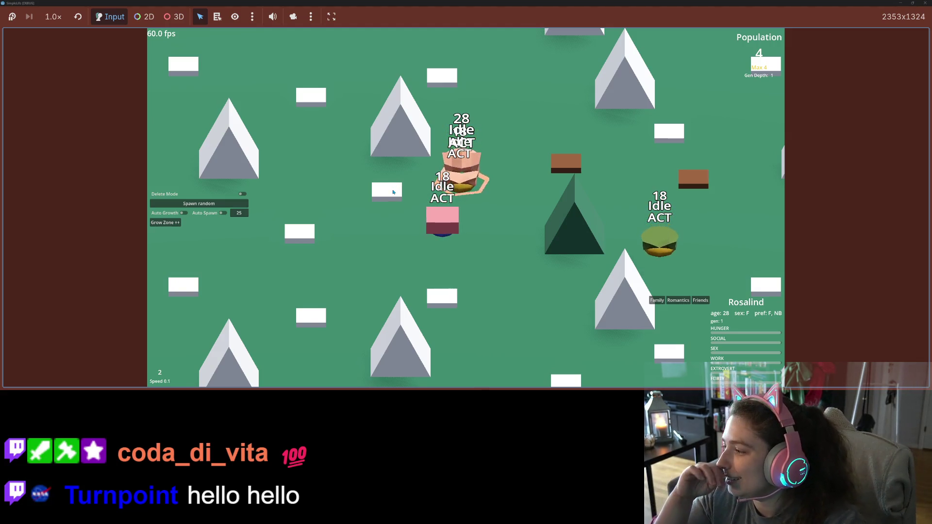
pyautogui.press('space')
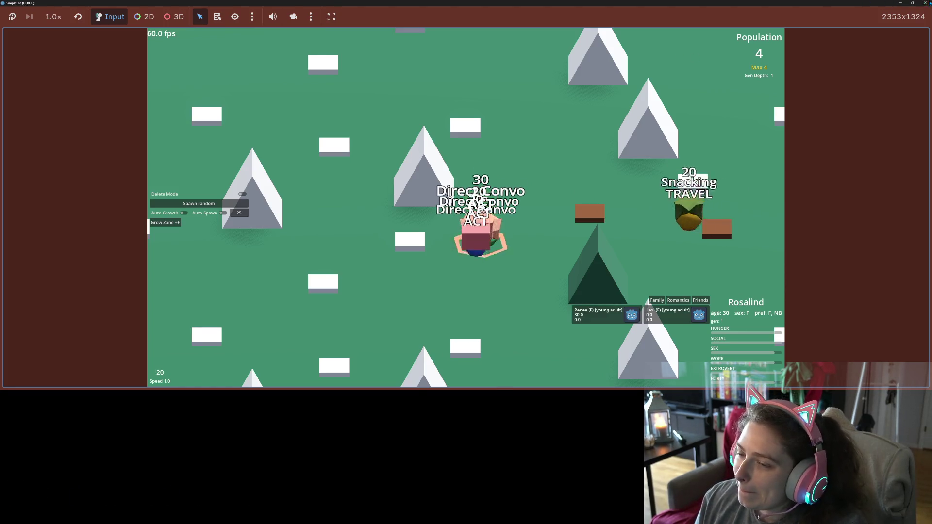
pyautogui.click(925, 3)
pyautogui.click(165, 378)
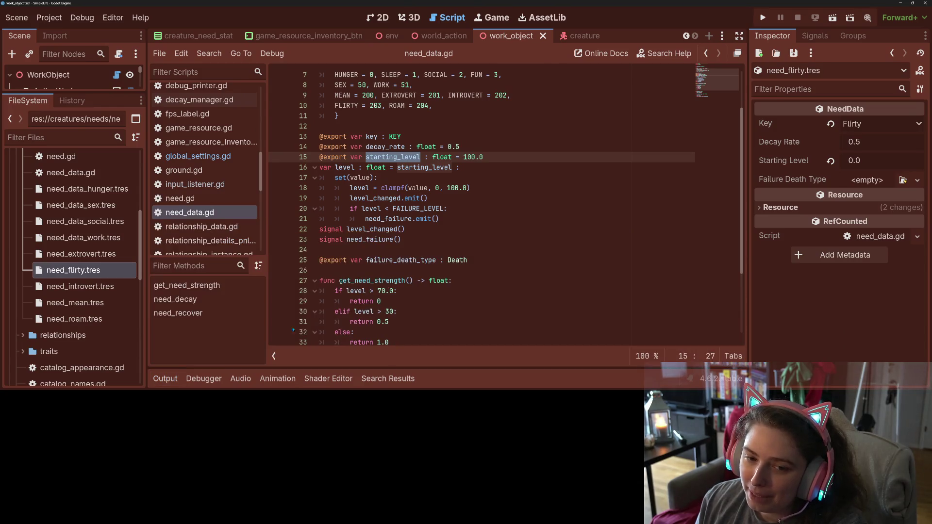
# Step: Open global_settings.gd and change population_starting_count from 3 to 2
pyautogui.click(524, 218)
pyautogui.click(199, 156)
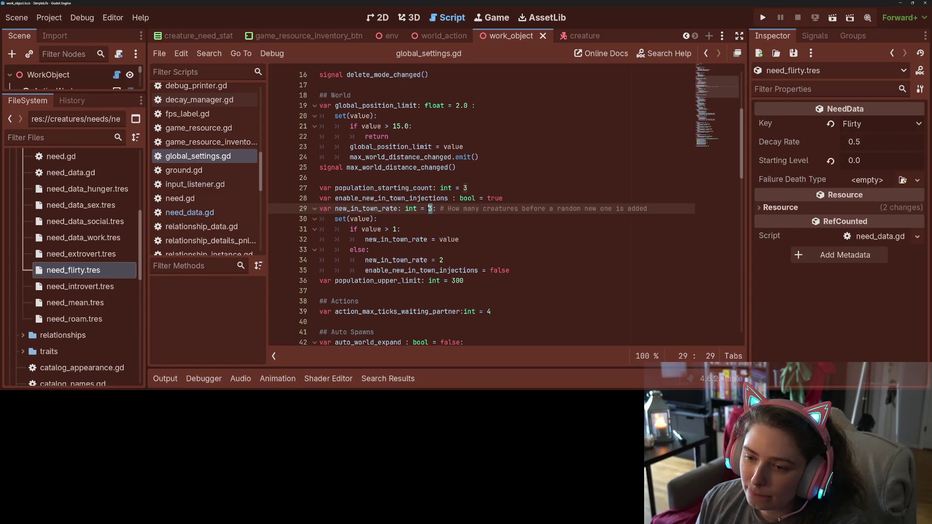
pyautogui.click(469, 188)
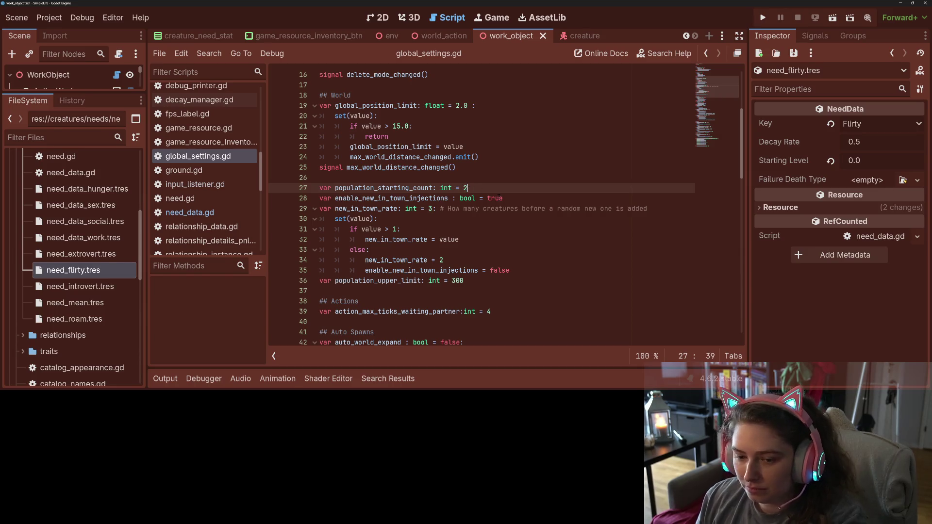
pyautogui.press('BackSpace')
pyautogui.write('2')
# Step: Select new_in_town_rate, save the settings, and start a project-wide search for it
pyautogui.click(409, 198)
pyautogui.doubleClick(409, 198)
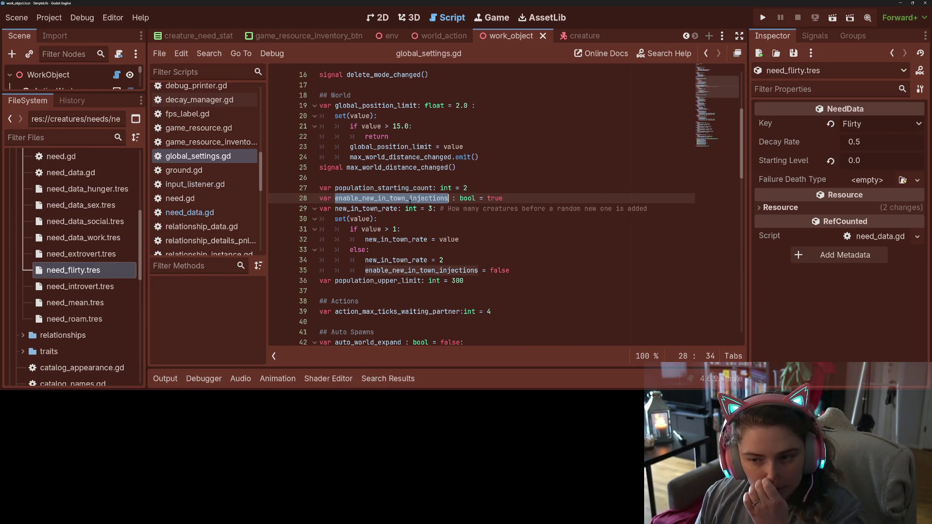
pyautogui.doubleClick(370, 209)
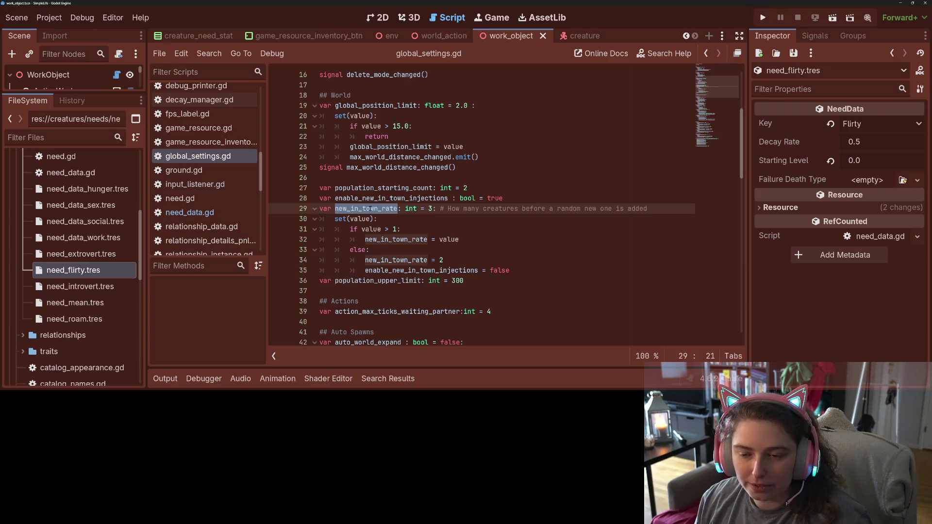
pyautogui.hotkey('ctrl', 's')
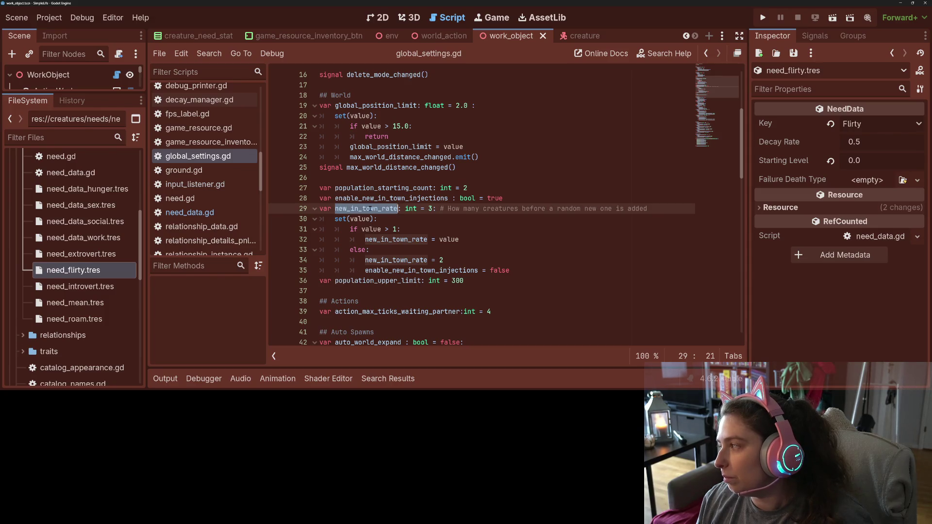
pyautogui.hotkey('ctrl', 'shift', 'f')
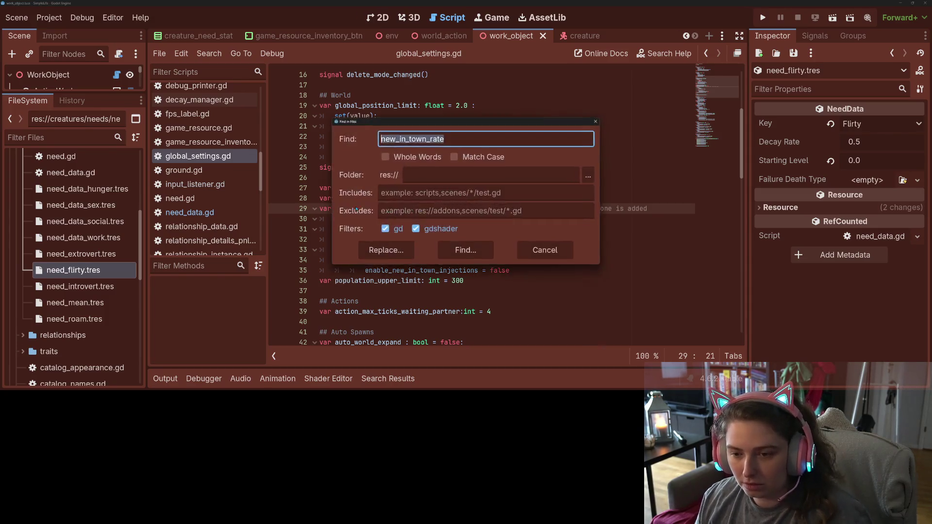
# Step: Run the search and open the creatures.gd match on line 61
pyautogui.press('Return')
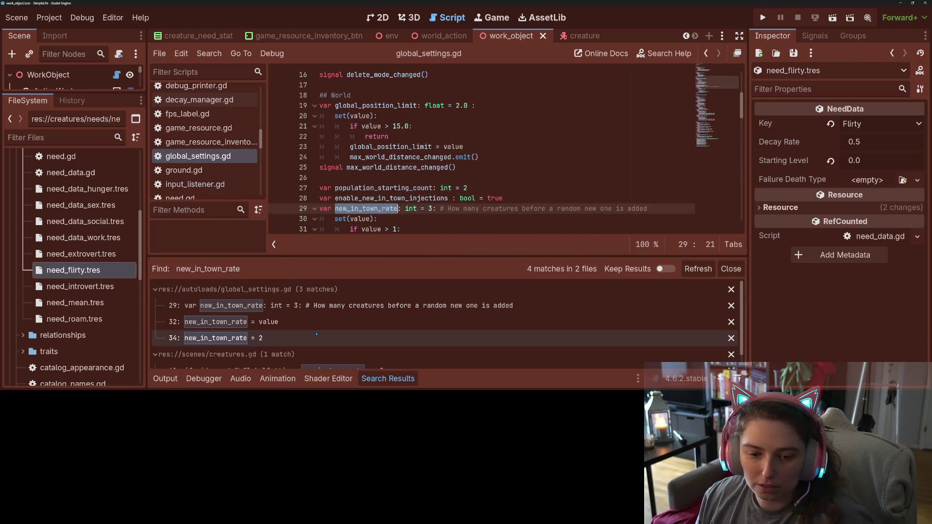
pyautogui.scroll(-1, 322, 340)
pyautogui.click(325, 357)
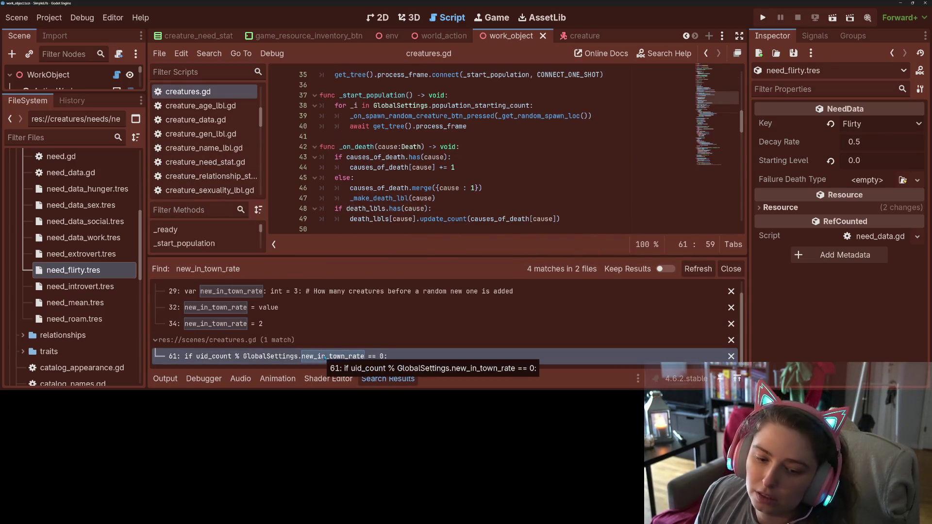
# Step: Add 'GlobalSettings.new_in_town_rate += 1' inside the line-61 spawn check and save
pyautogui.scroll(-8, 452, 194)
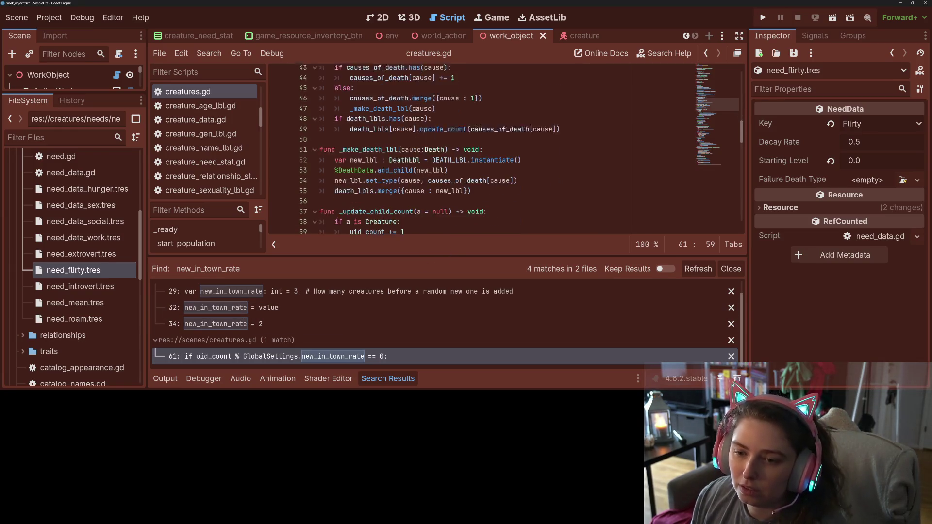
pyautogui.scroll(3, 420, 169)
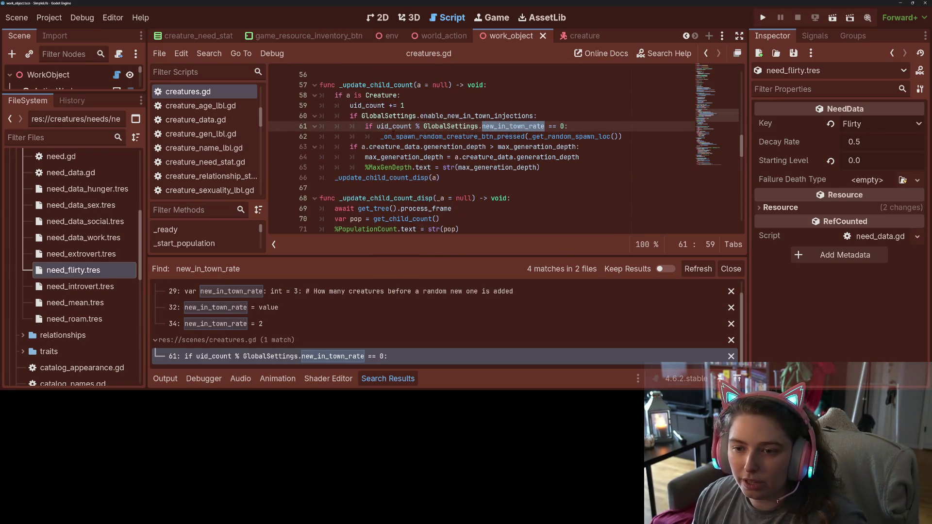
pyautogui.click(392, 136)
pyautogui.click(585, 126)
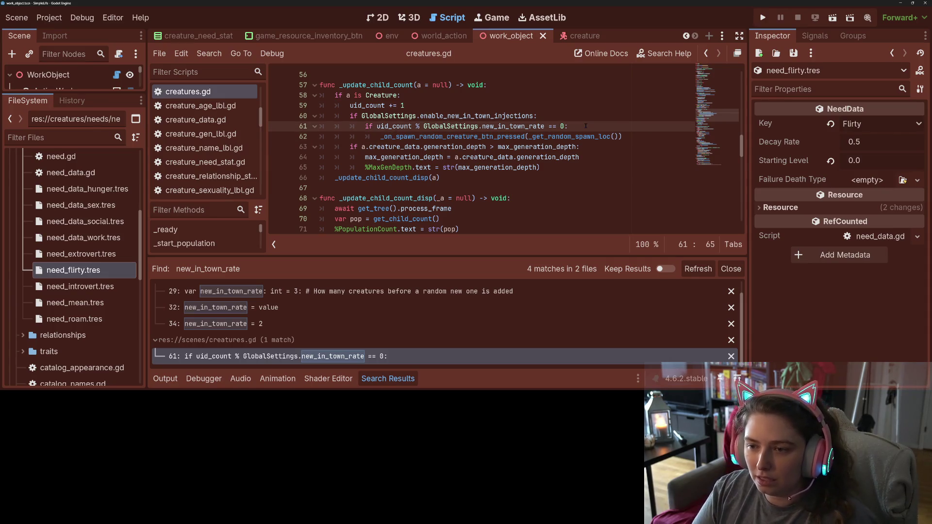
pyautogui.press('Return')
pyautogui.write('lobalSettings.new')
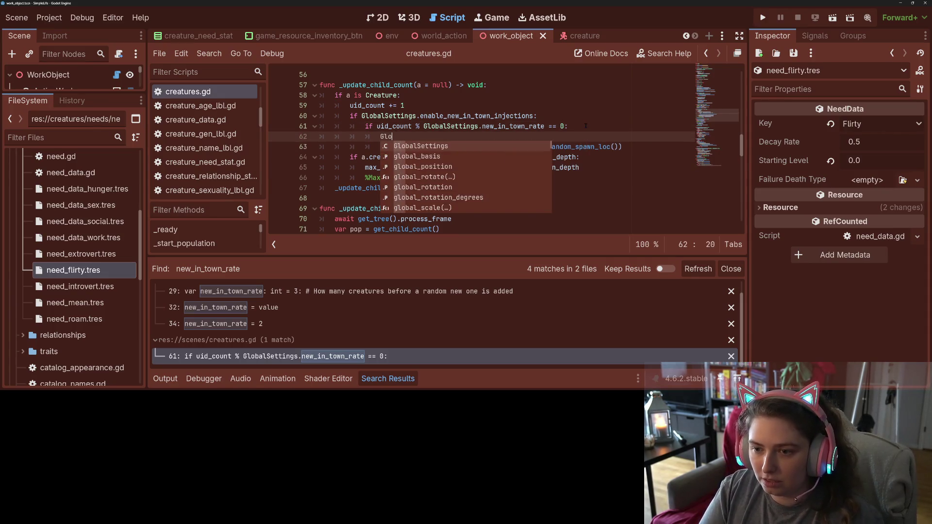
pyautogui.press('Return')
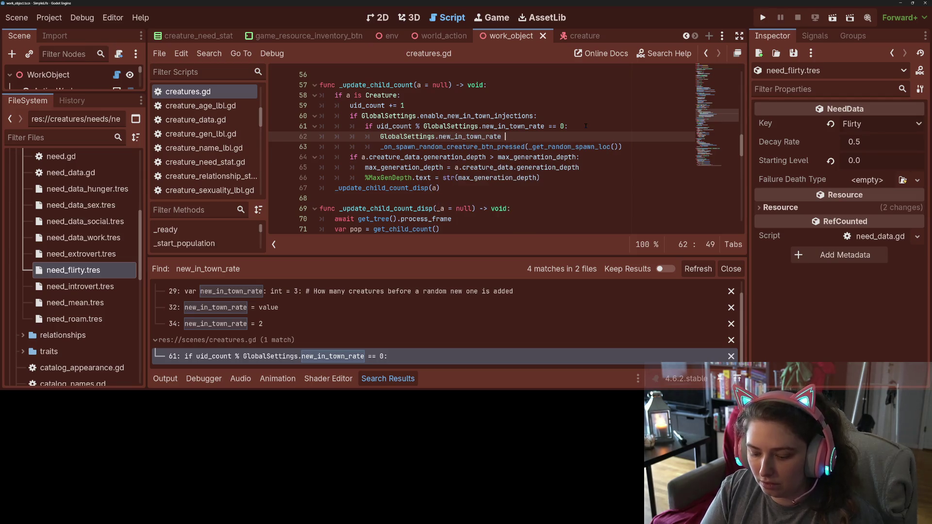
pyautogui.write('1')
pyautogui.hotkey('ctrl', 's')
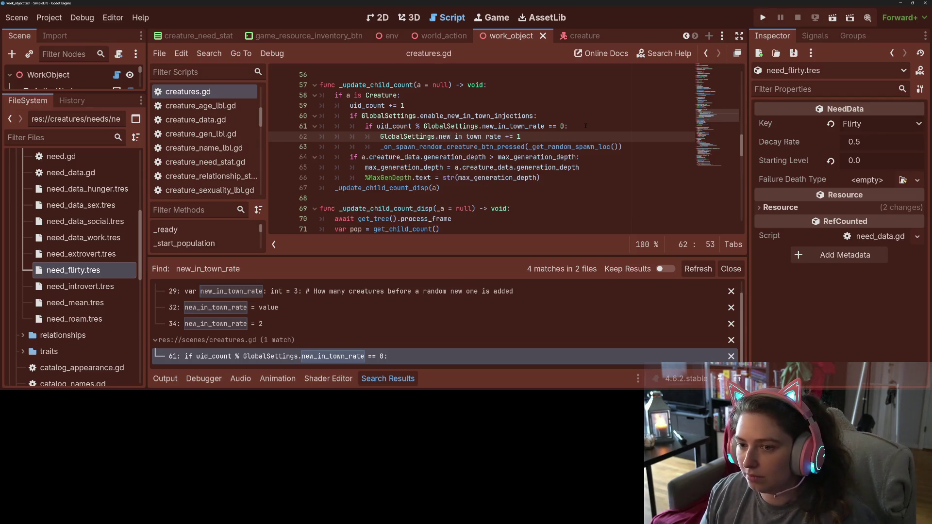
# Step: Run the game, zoom in, and view both starting villagers' info before closing the game window
pyautogui.click(764, 18)
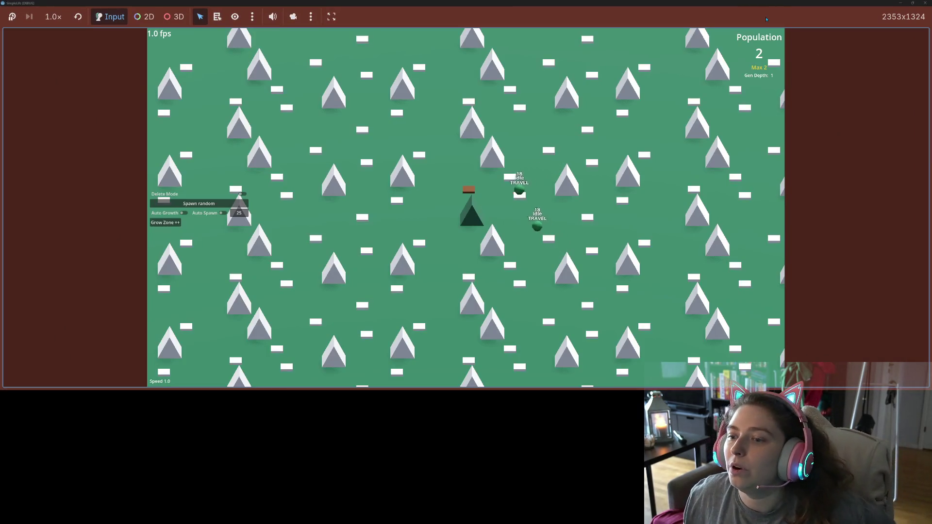
pyautogui.scroll(3, 545, 213)
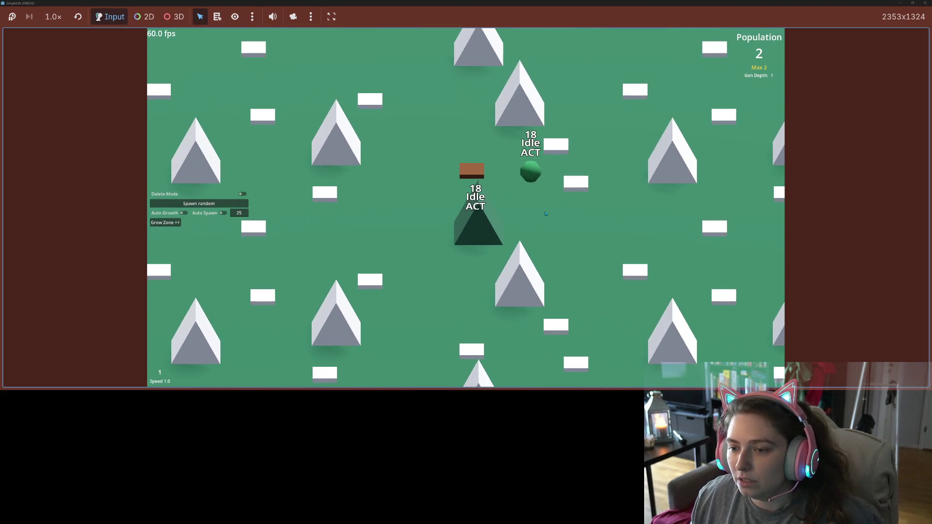
pyautogui.click(531, 172)
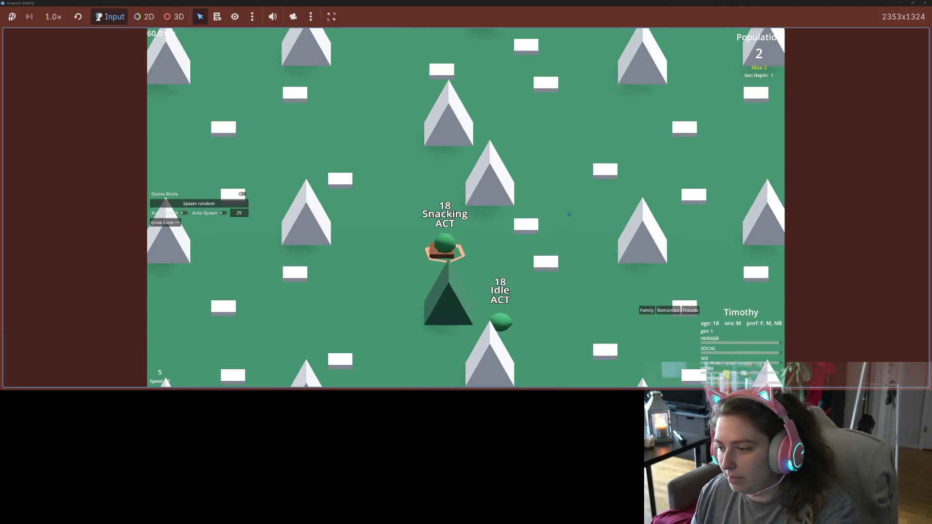
pyautogui.scroll(3, 563, 218)
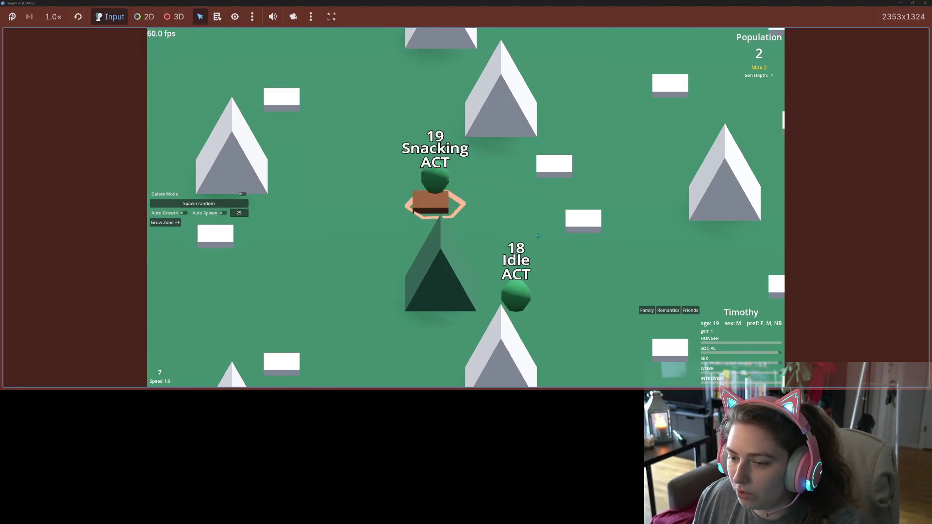
pyautogui.click(515, 293)
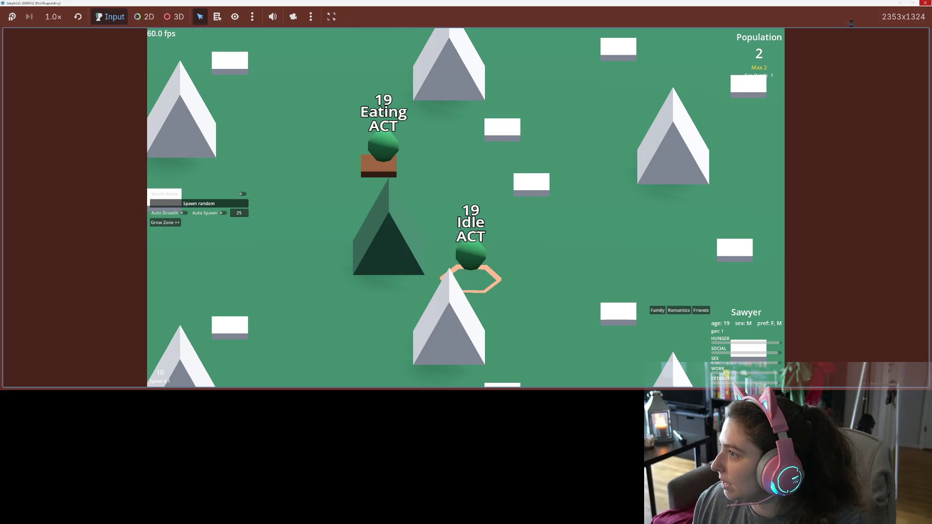
pyautogui.click(926, 4)
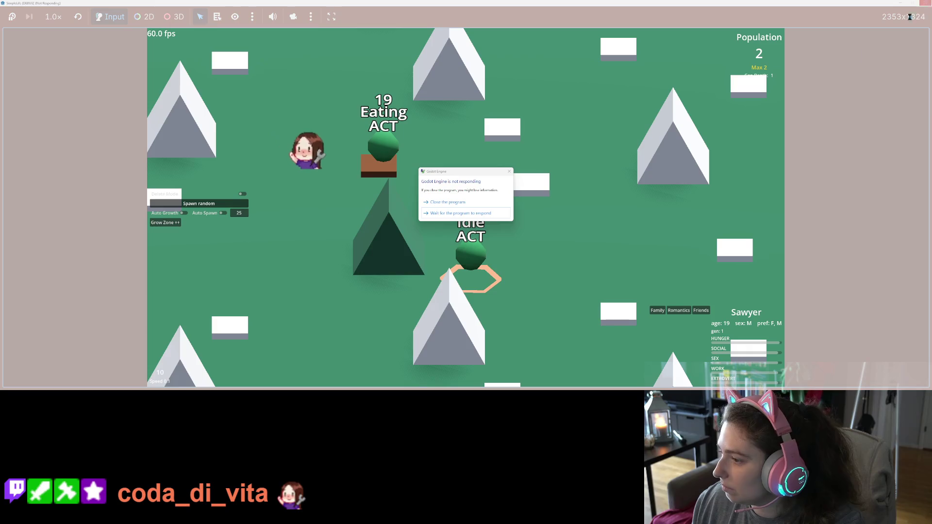
# Step: Force-close the frozen game through the Windows 'not responding' prompt
pyautogui.click(468, 202)
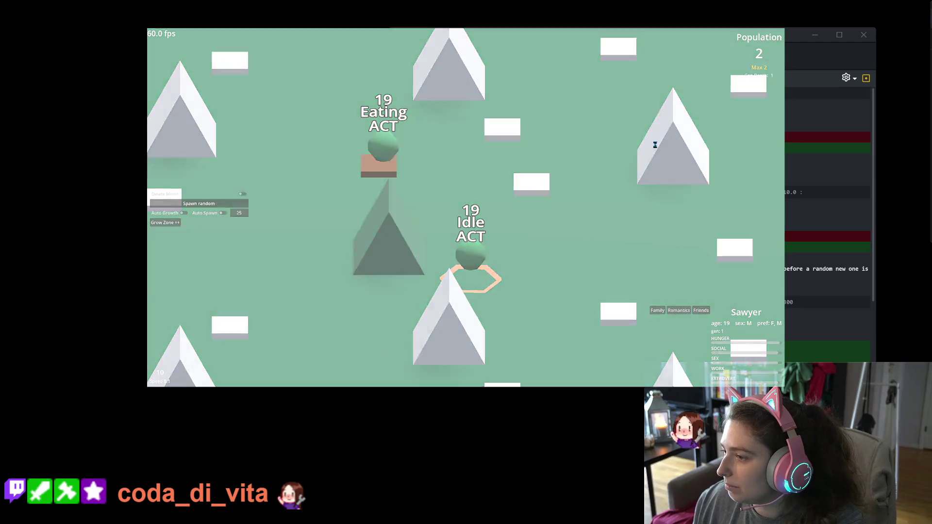
pyautogui.click(654, 145)
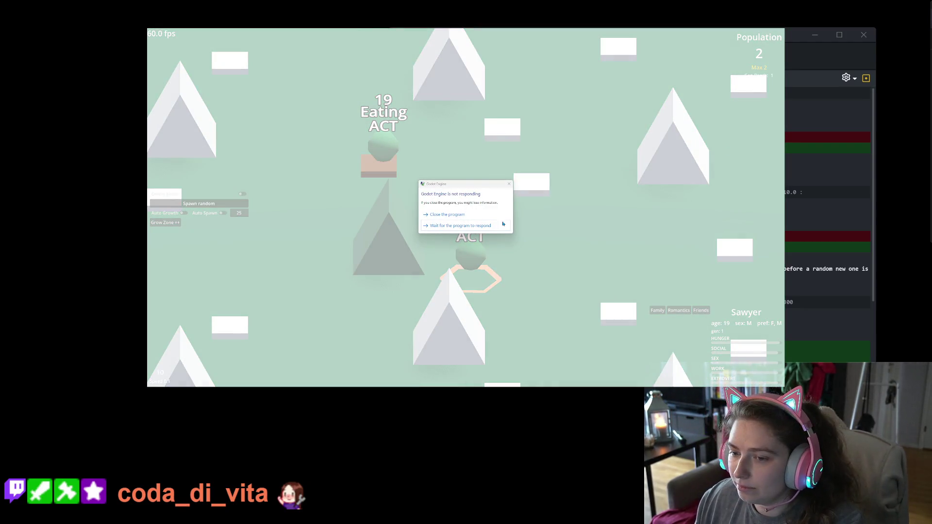
pyautogui.click(461, 215)
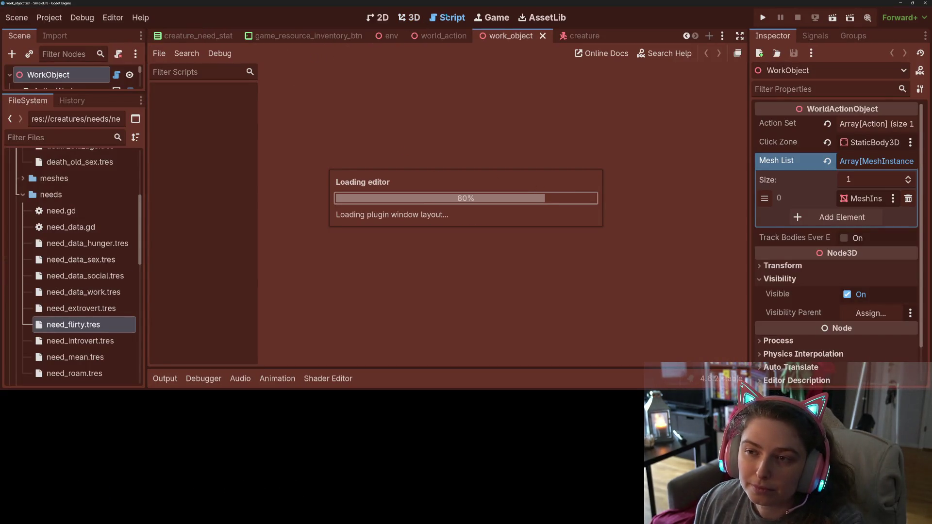
# Step: Cut the new_in_town_rate increment from line 62 of creatures.gd
pyautogui.scroll(-2, 374, 252)
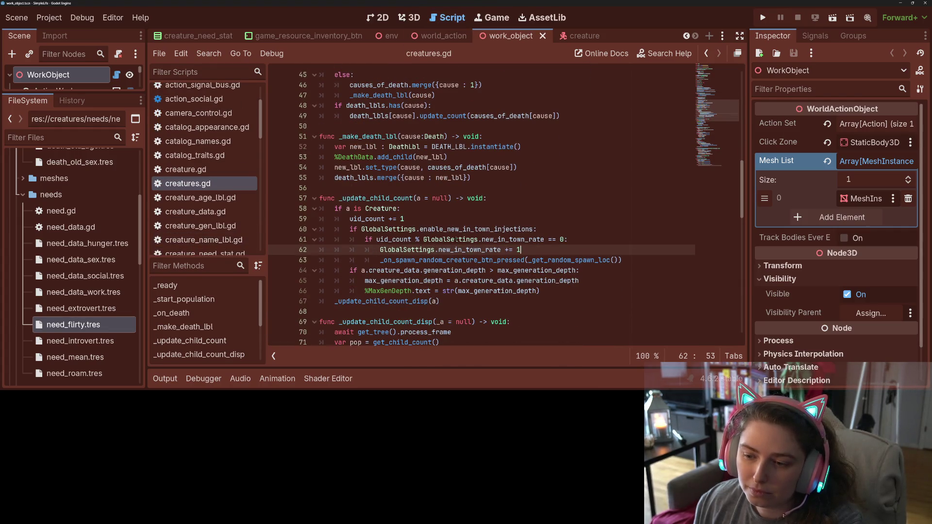
pyautogui.doubleClick(523, 260)
pyautogui.click(396, 250)
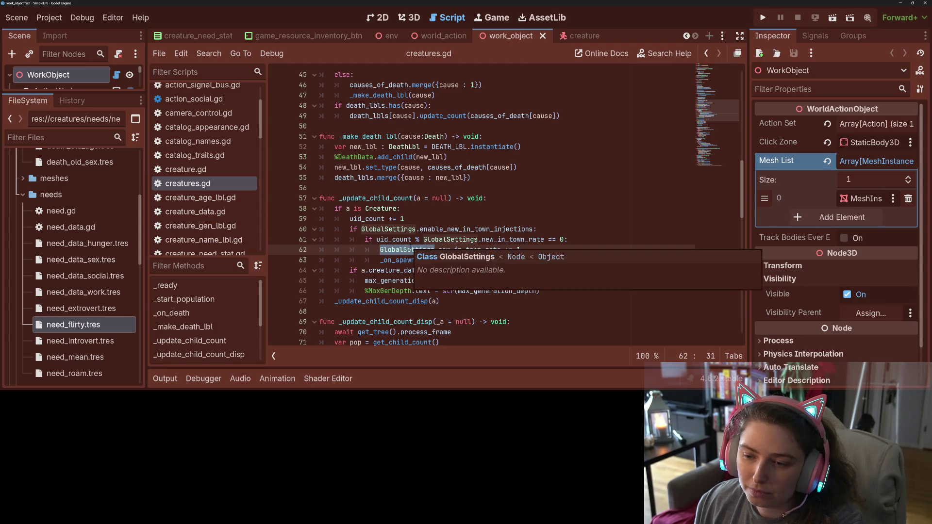
pyautogui.doubleClick(418, 260)
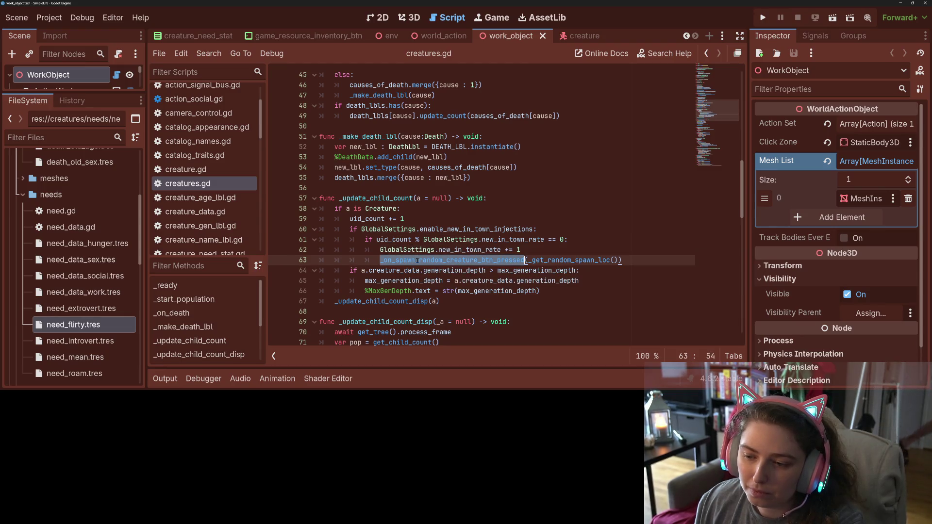
pyautogui.click(418, 260)
pyautogui.click(396, 250)
pyautogui.moveTo(379, 249); pyautogui.dragTo(518, 249)
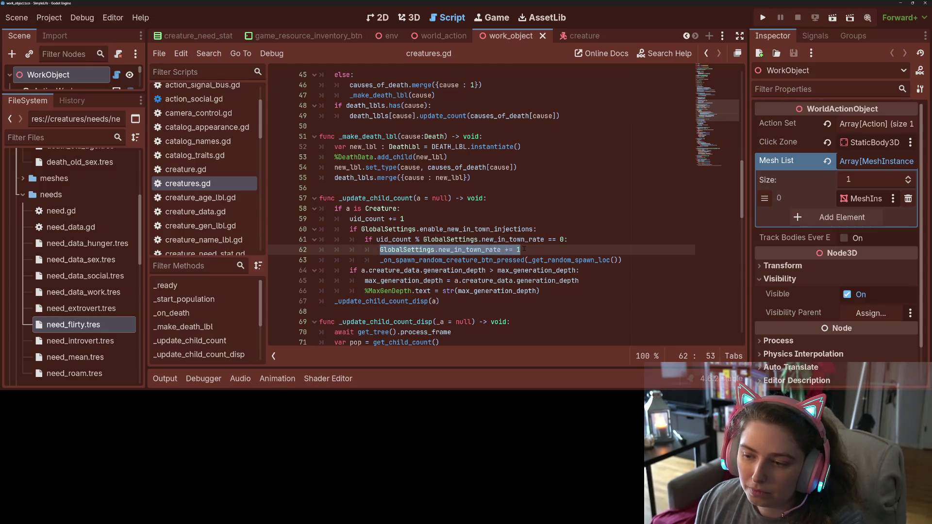
pyautogui.press('BackSpace')
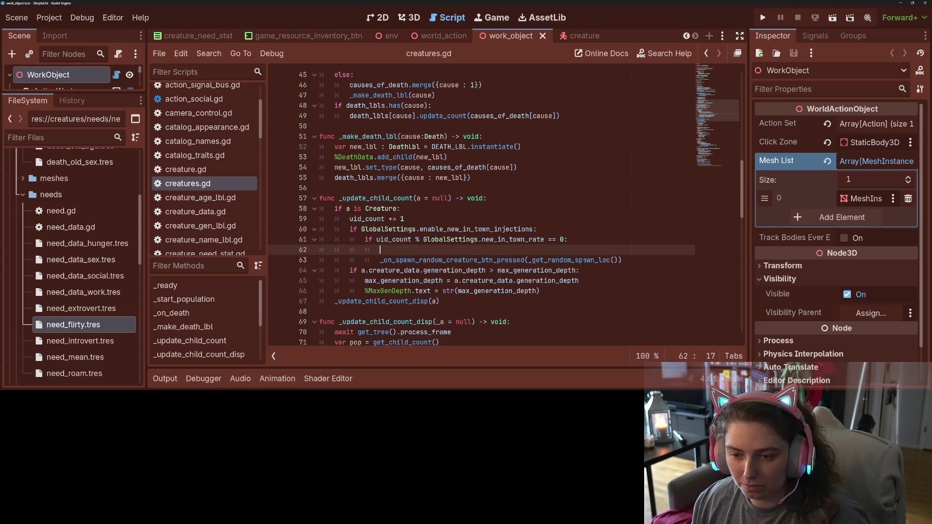
pyautogui.press('BackSpace')
pyautogui.press('BackSpace')
# Step: Paste the rate increment on a new line below the random spawn call and save
pyautogui.press('Delete')
pyautogui.click(653, 250)
pyautogui.press('Return')
pyautogui.write('GlobalSettings.new_in_town_rate += 1')
pyautogui.hotkey('ctrl', 's')
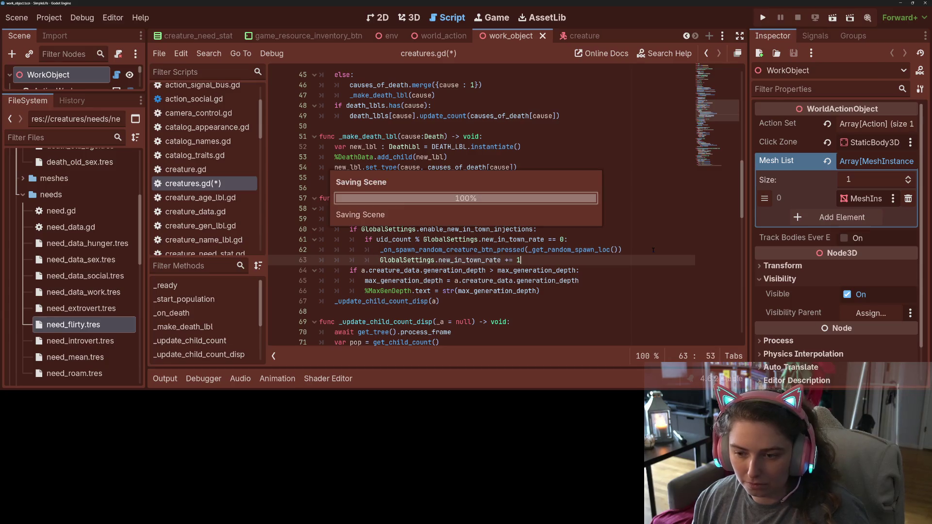
# Step: Save again and jump to the new_in_town_rate definition in global_settings.gd
pyautogui.doubleClick(613, 250)
pyautogui.doubleClick(489, 250)
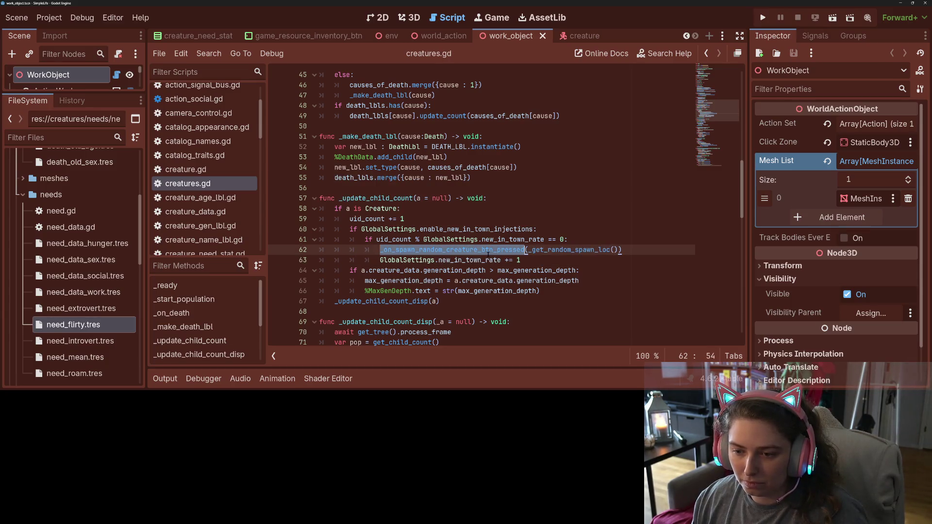
pyautogui.doubleClick(567, 249)
pyautogui.scroll(-3, 486, 274)
pyautogui.hotkey('ctrl', 's')
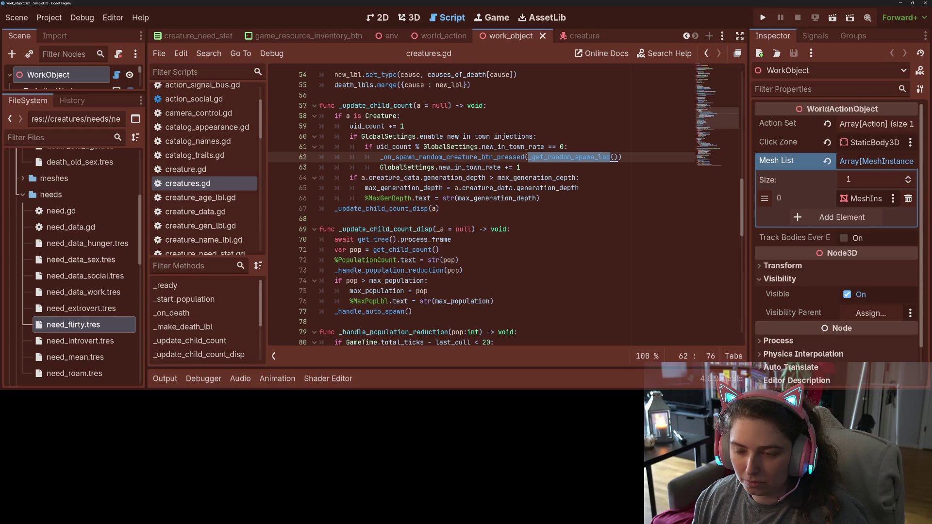
pyautogui.keyDown('ctrl'); pyautogui.click(459, 167); pyautogui.keyUp('ctrl')
pyautogui.scroll(2, 451, 210)
pyautogui.click(376, 198)
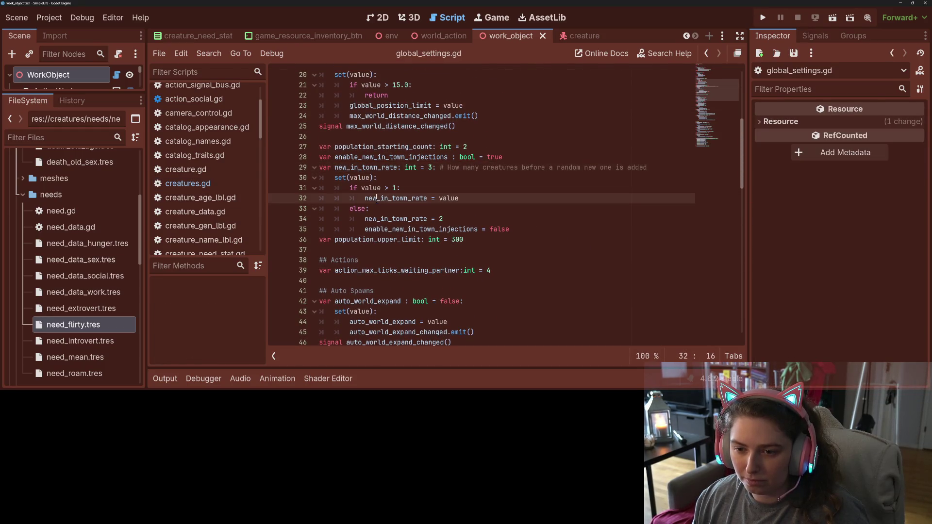
pyautogui.doubleClick(408, 219)
pyautogui.click(453, 220)
pyautogui.hotkey('ctrl', 's')
pyautogui.doubleClick(388, 199)
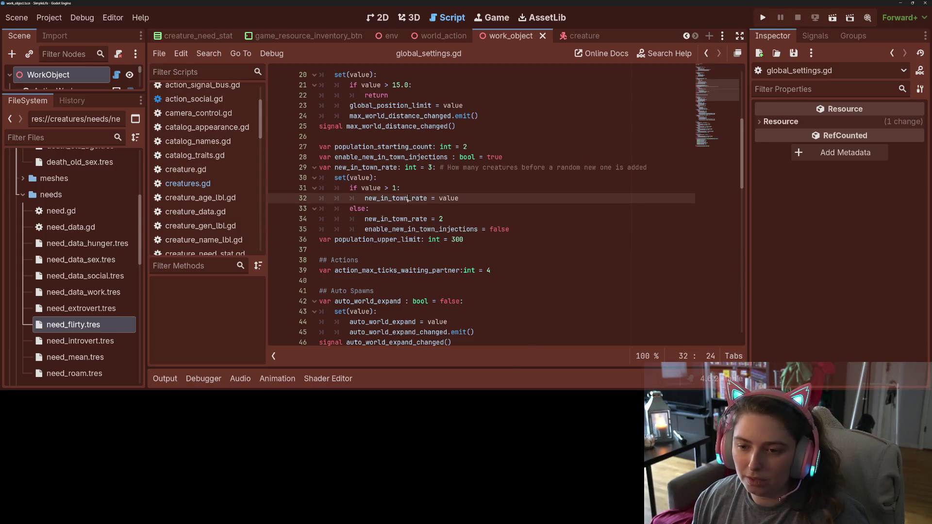
pyautogui.doubleClick(361, 168)
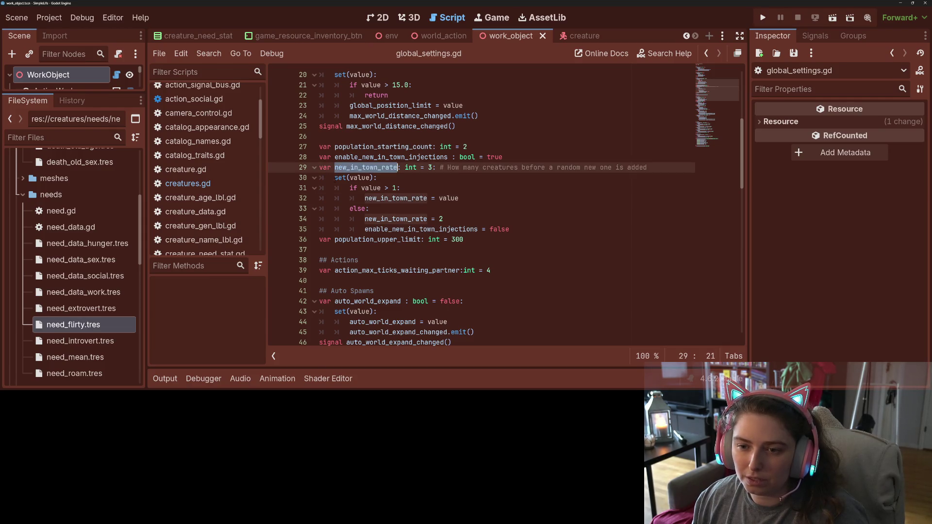
pyautogui.click(376, 188)
pyautogui.click(380, 147)
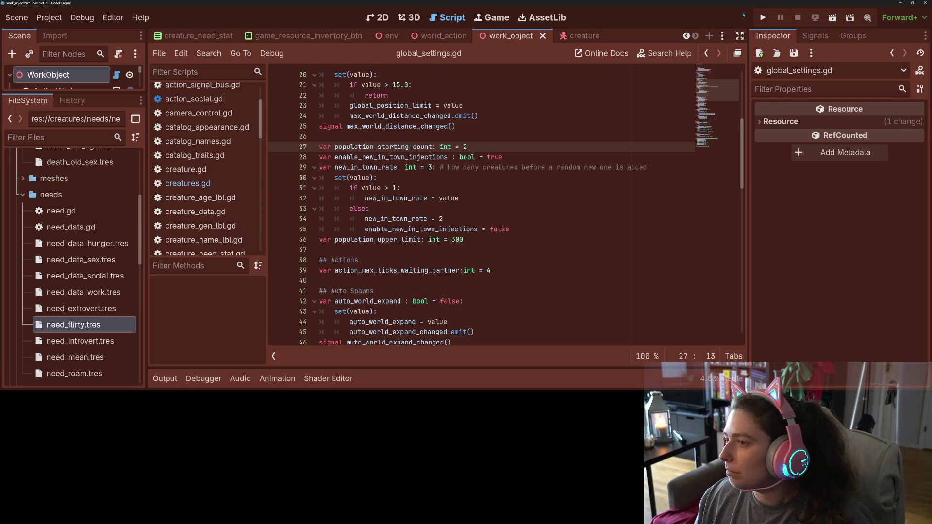
pyautogui.click(762, 17)
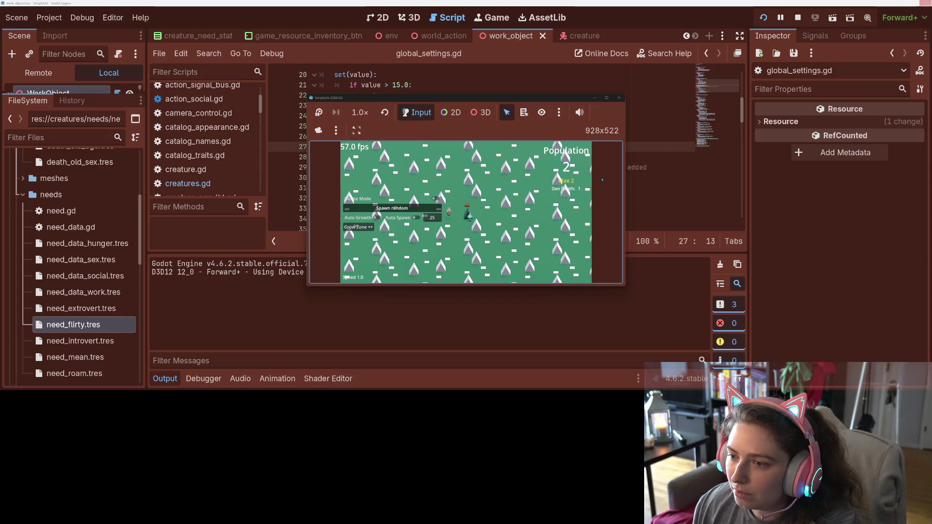
# Step: Try interacting with the frozen game window and its 'not responding' prompt
pyautogui.click(620, 98)
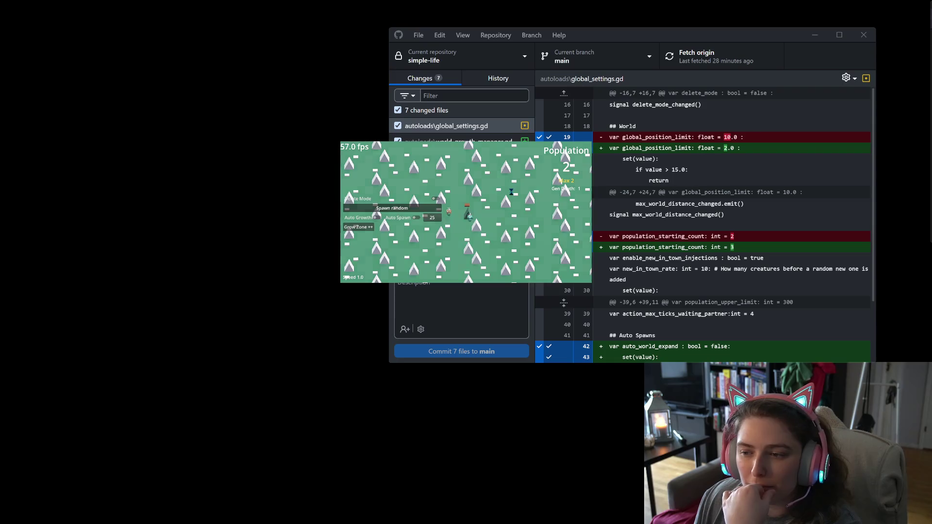
pyautogui.click(469, 215)
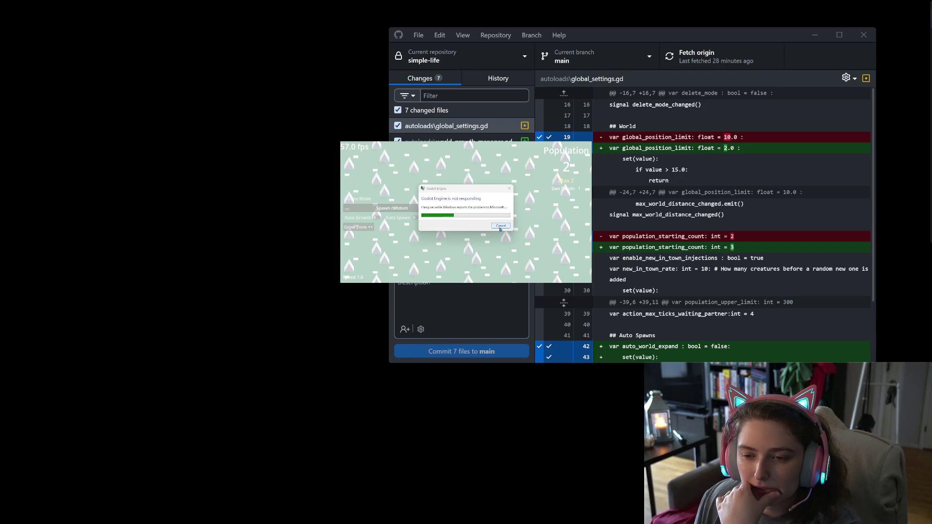
# Step: Close the hung game from the Windows 'not responding' dialog
pyautogui.click(501, 226)
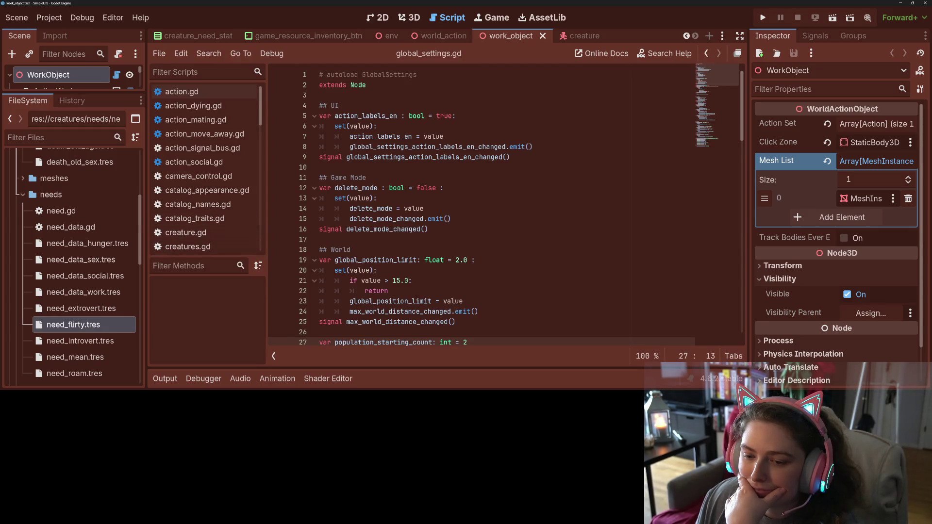
# Step: Set a breakpoint on the setter's value check at line 31 of global_settings.gd
pyautogui.scroll(-3, 413, 301)
pyautogui.click(365, 198)
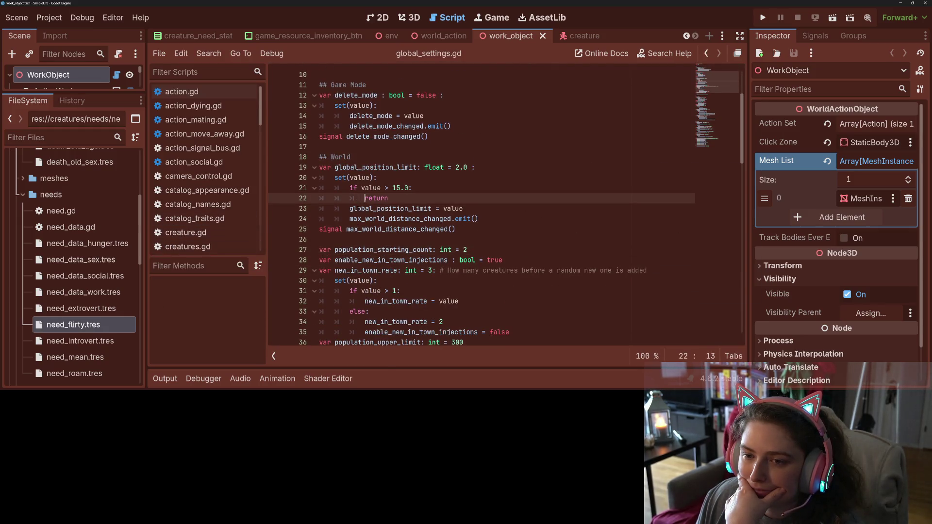
pyautogui.scroll(3, 481, 209)
pyautogui.scroll(-4, 481, 209)
pyautogui.scroll(-3, 356, 261)
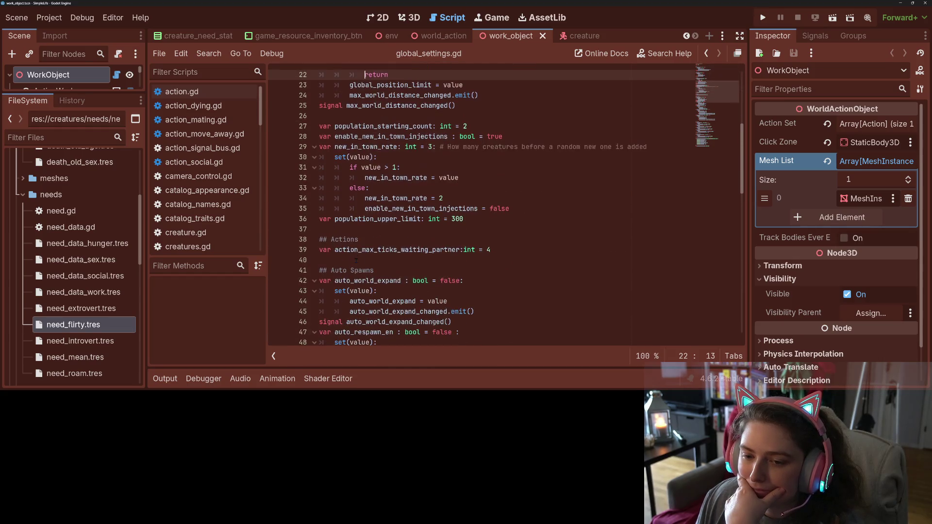
pyautogui.click(280, 168)
pyautogui.click(394, 167)
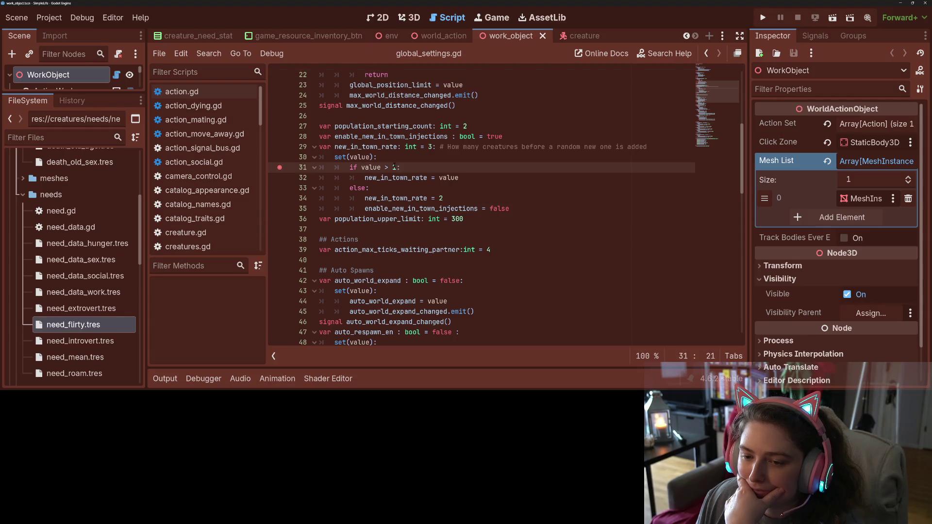
pyautogui.click(394, 187)
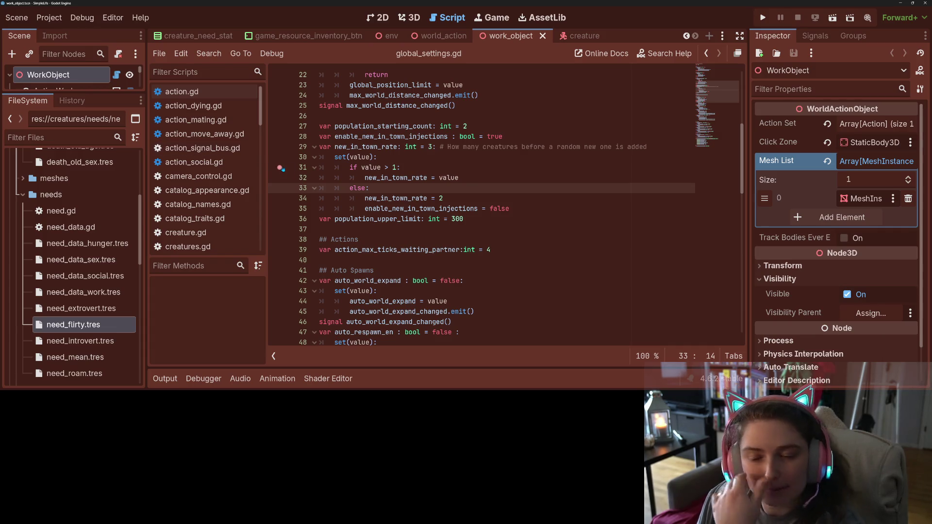
pyautogui.scroll(-6, 197, 176)
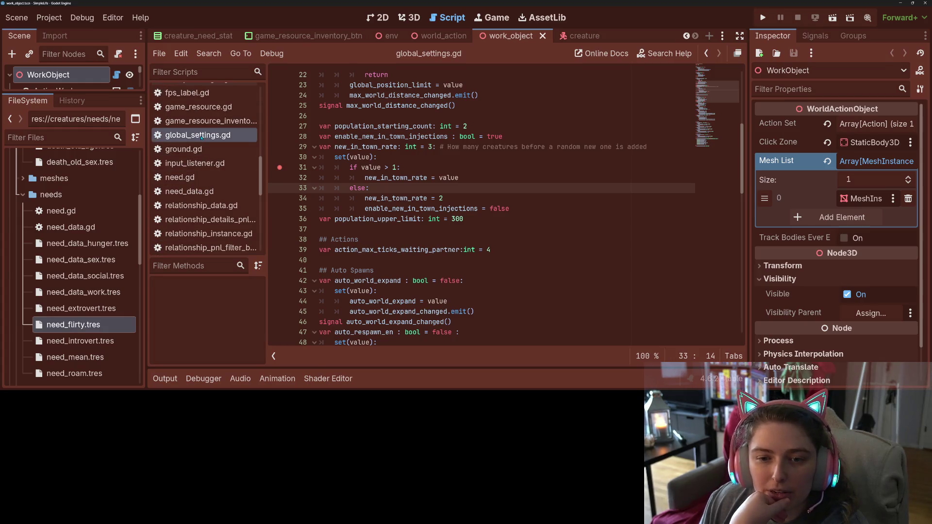
pyautogui.scroll(6, 207, 134)
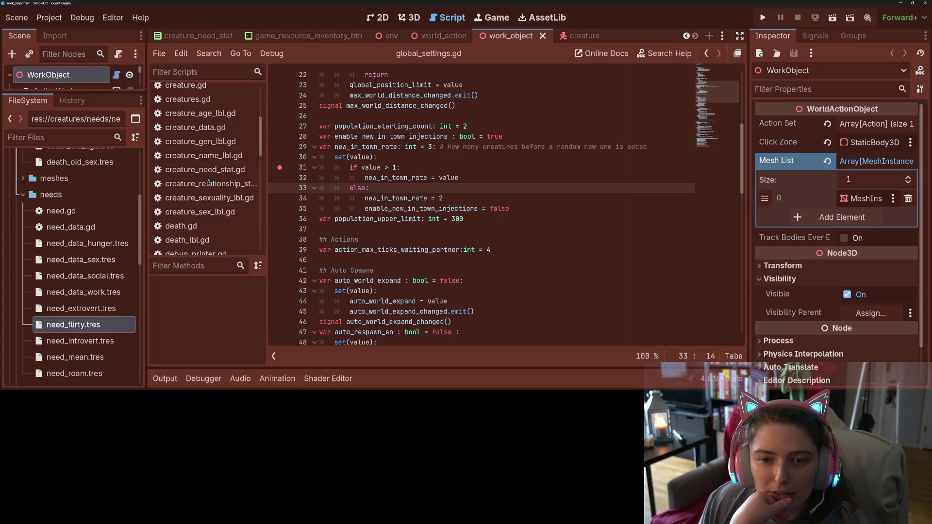
# Step: Open creatures.gd and set a breakpoint on the line 63 rate update
pyautogui.click(188, 141)
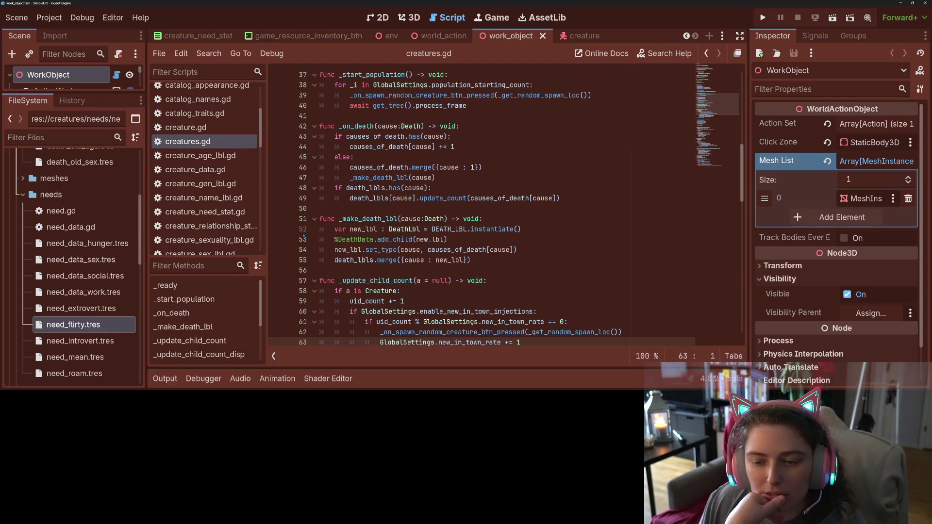
pyautogui.scroll(-3, 308, 229)
pyautogui.click(280, 220)
pyautogui.moveTo(429, 231)
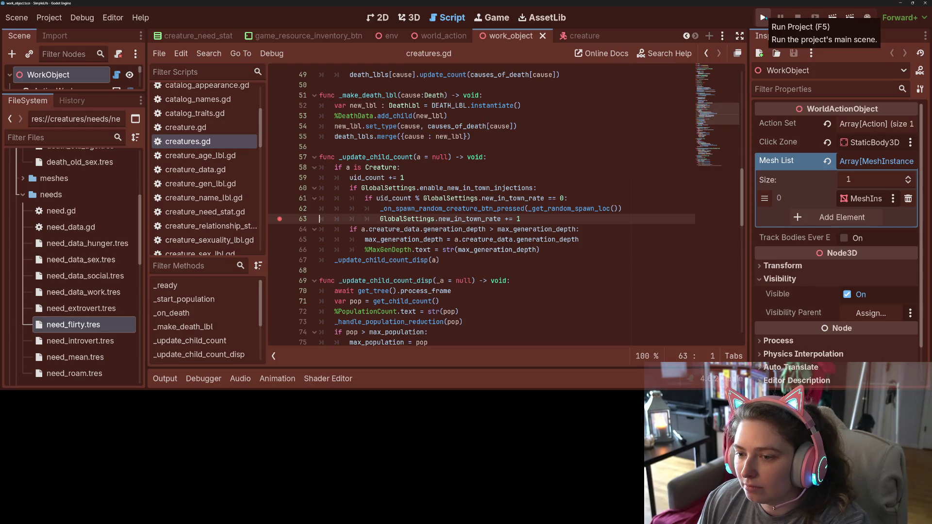
# Step: Run the project and spawn a random creature to hit the line 63 breakpoint
pyautogui.click(762, 19)
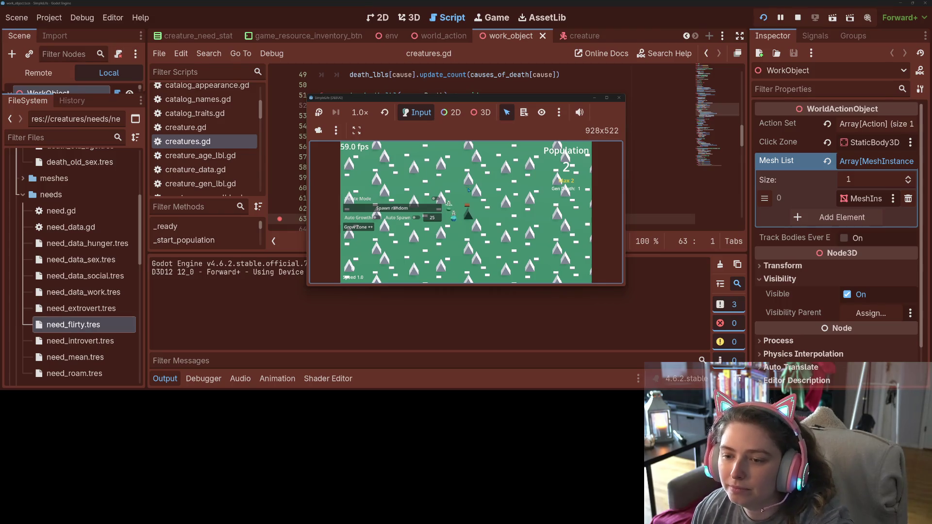
pyautogui.click(405, 211)
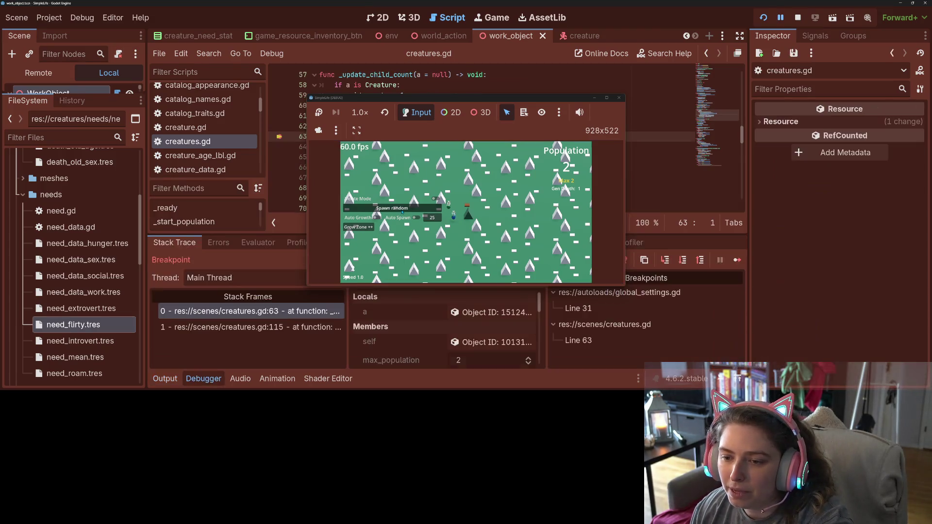
pyautogui.moveTo(447, 100)
pyautogui.mouseDown()
pyautogui.moveTo(804, 145)
pyautogui.moveTo(832, 120)
pyautogui.moveTo(735, 19)
pyautogui.mouseUp()
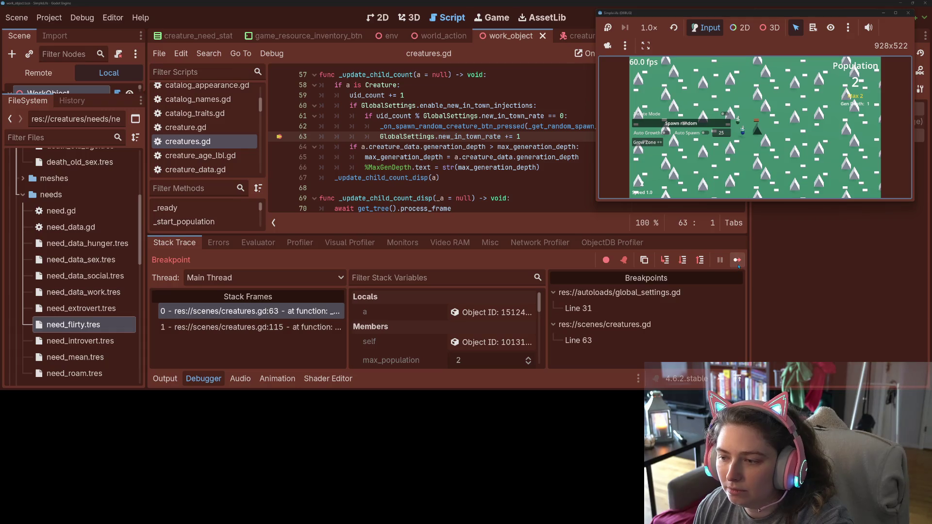
# Step: Step into the new_in_town_rate setter and back out, then stop the game and clear the line 63 breakpoint
pyautogui.click(699, 260)
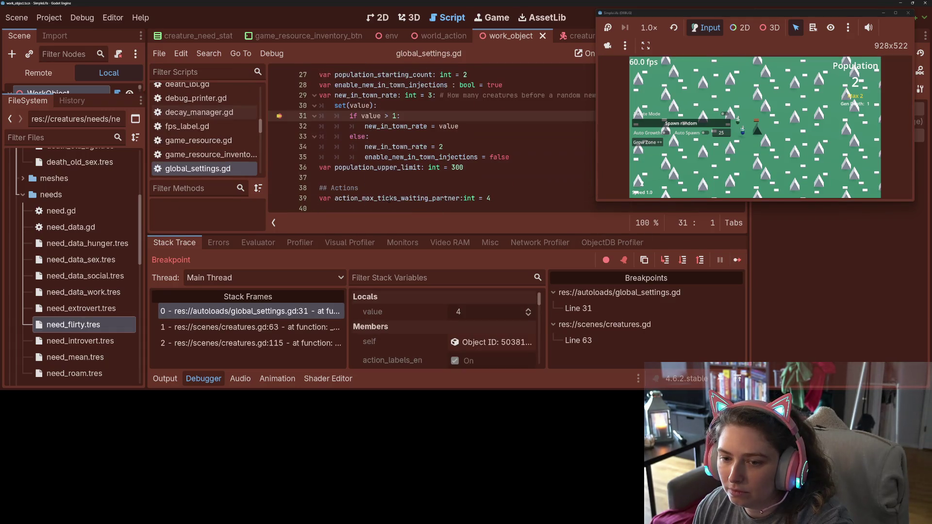
pyautogui.click(737, 260)
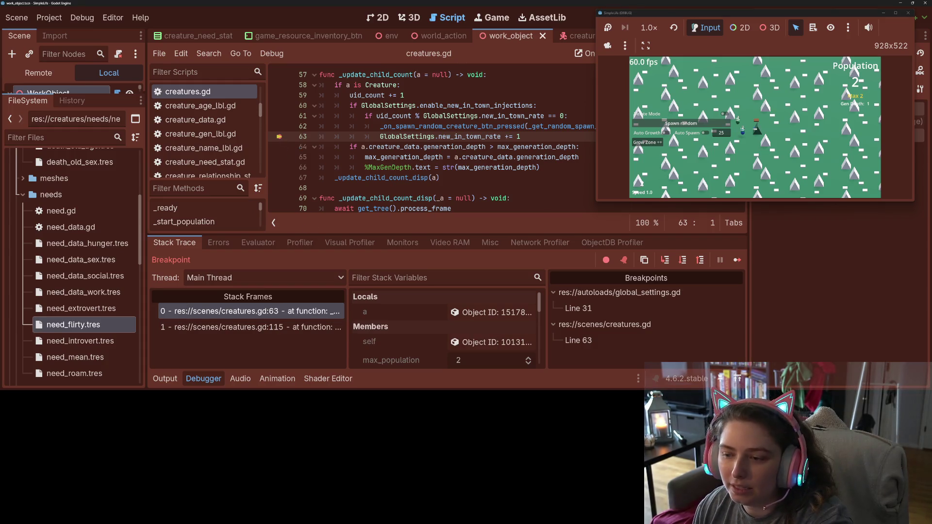
pyautogui.press('F8')
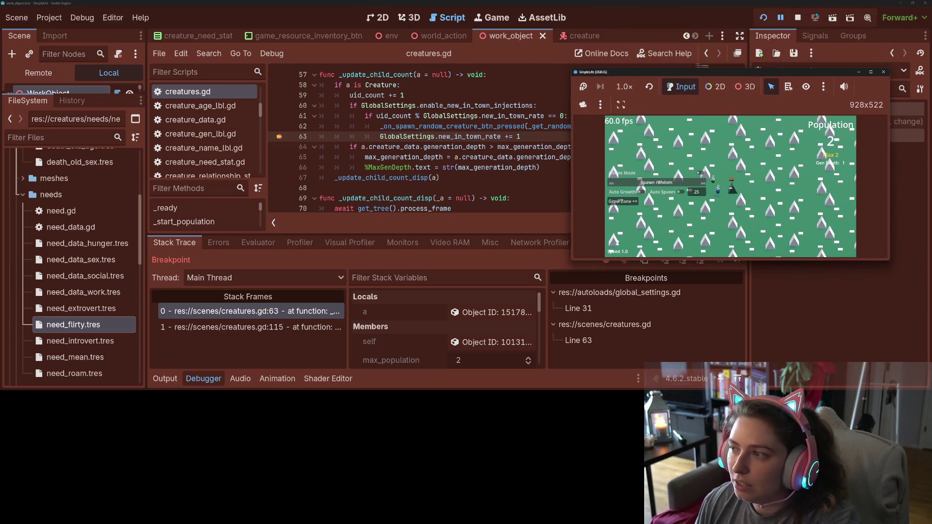
pyautogui.press('F9')
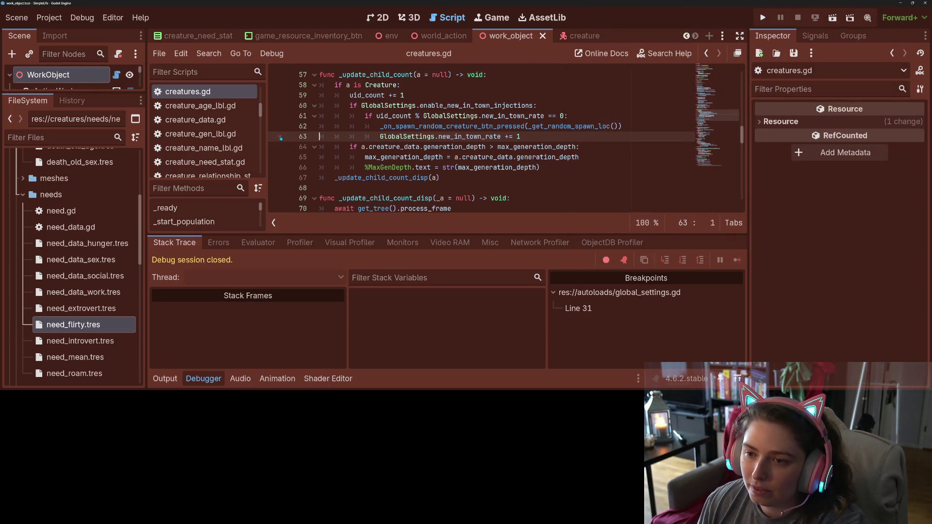
# Step: Change line 63's '+= 1' to '*= 2' and save creatures.gd
pyautogui.click(494, 146)
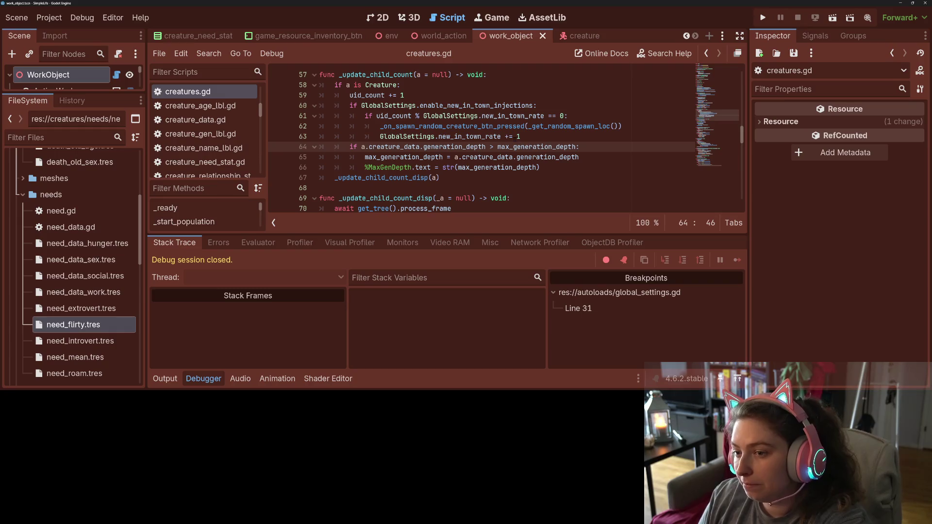
pyautogui.click(507, 137)
pyautogui.press('Right')
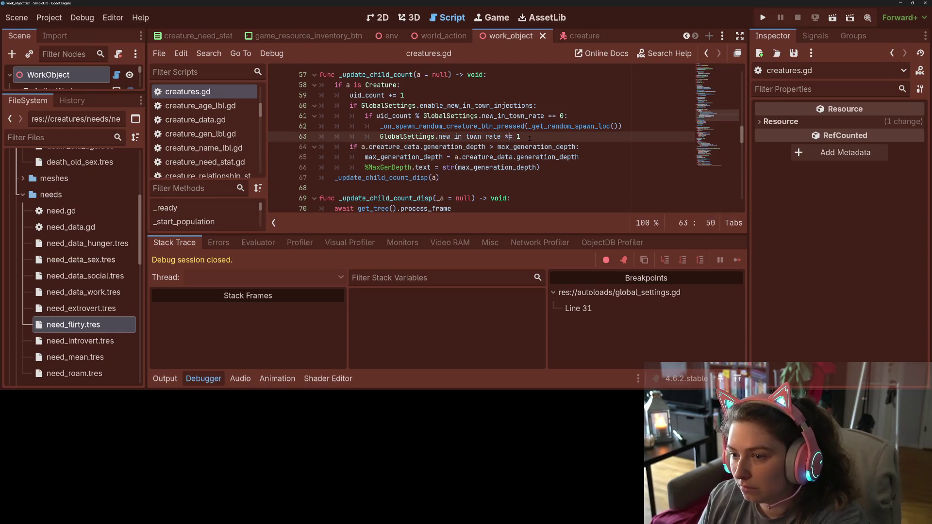
pyautogui.press('BackSpace')
pyautogui.write('2')
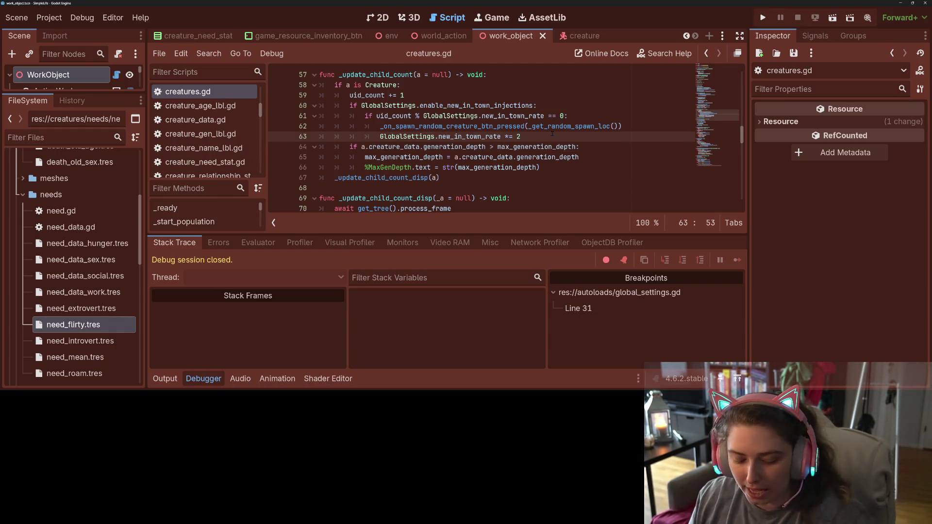
pyautogui.hotkey('ctrl', 's')
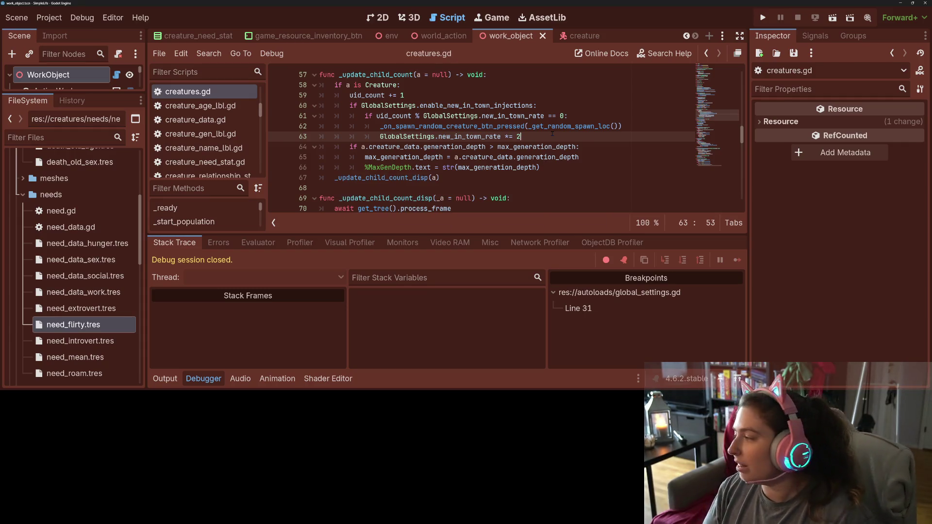
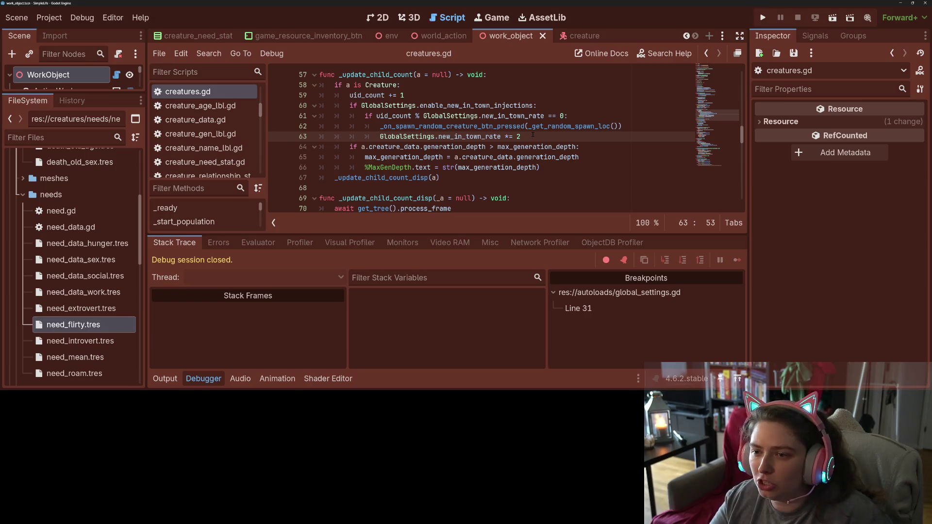
# Step: Delete the 'GlobalSettings.new_in_town_rate *= 2' line from _update_child_count and collapse the bottom panel
pyautogui.moveTo(522, 136); pyautogui.dragTo(379, 136)
pyautogui.hotkey('ctrl', 'c')
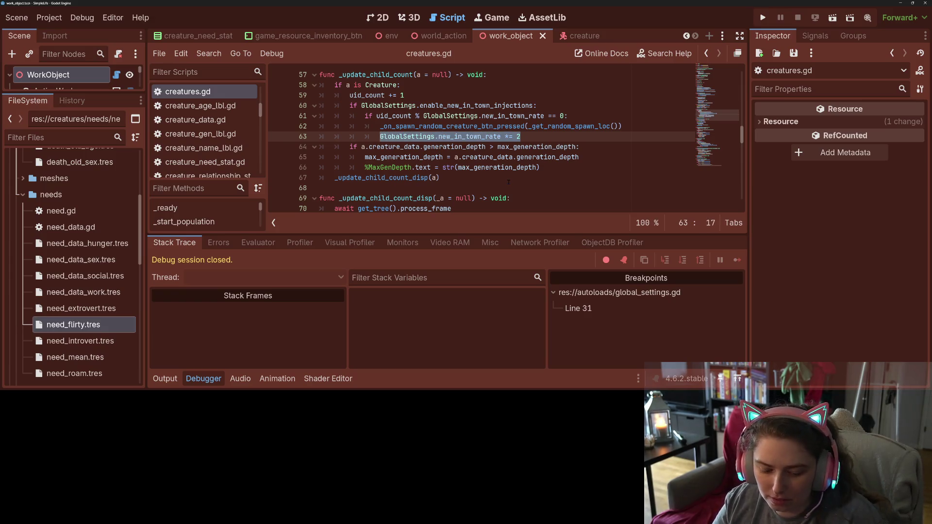
pyautogui.press('BackSpace')
pyautogui.press('BackSpace')
pyautogui.press('BackSpace')
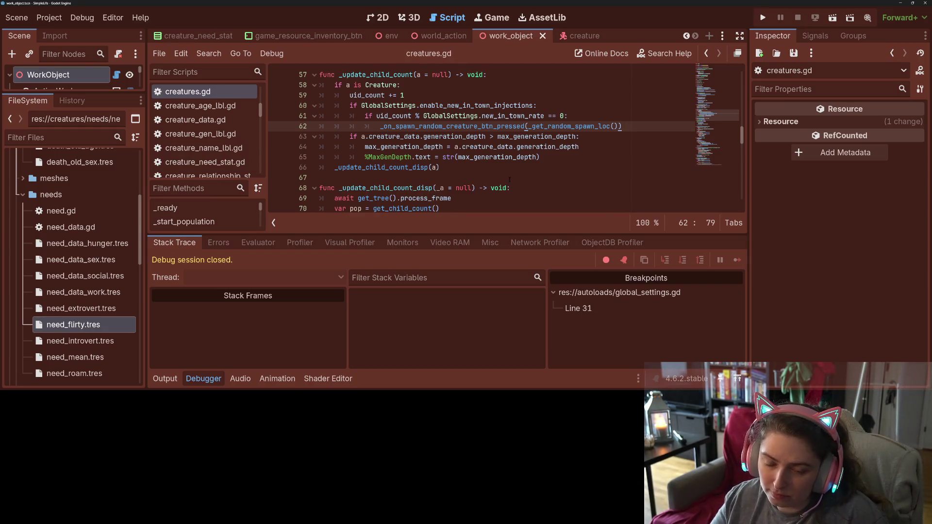
pyautogui.click(204, 379)
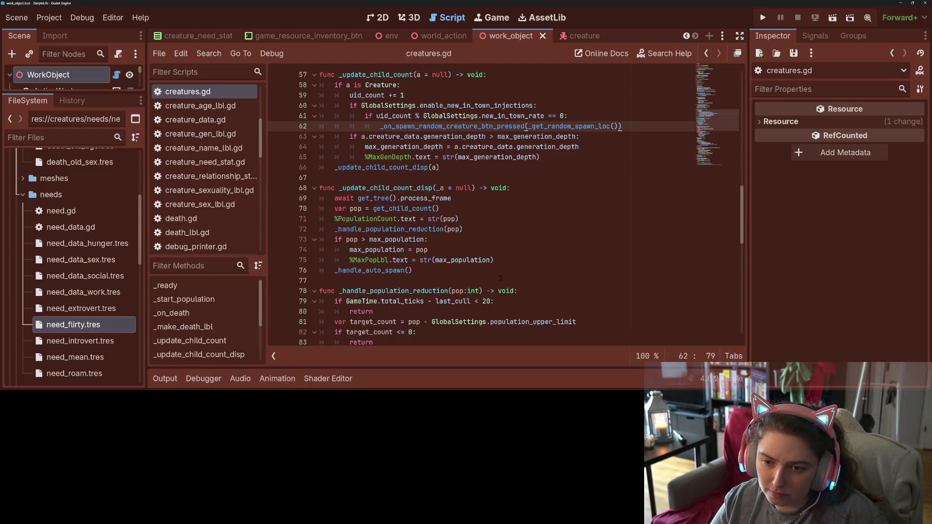
pyautogui.scroll(1, 499, 275)
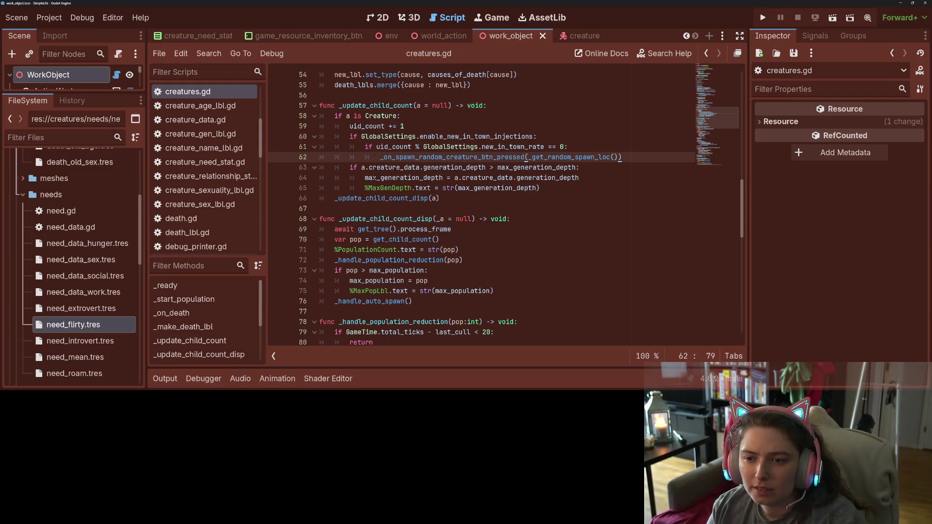
pyautogui.scroll(3, 431, 199)
# Step: Look up the uid_count declaration near the top of creatures.gd
pyautogui.scroll(3, 431, 199)
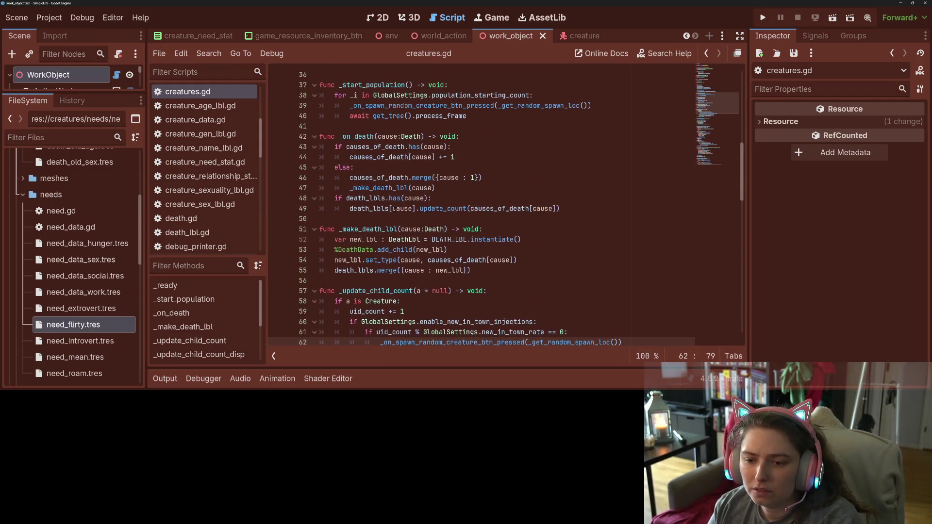
pyautogui.doubleClick(389, 322)
pyautogui.click(375, 311)
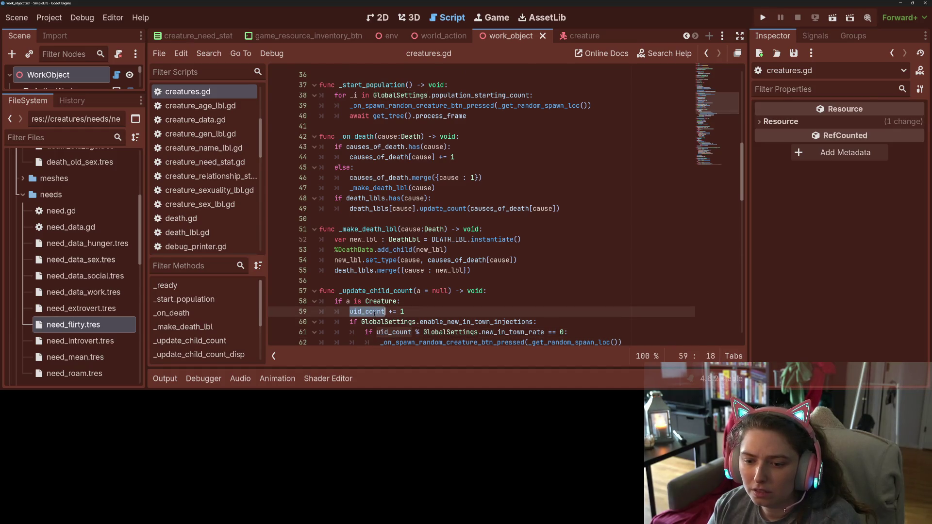
pyautogui.scroll(7, 375, 312)
pyautogui.scroll(4, 375, 311)
pyautogui.scroll(-3, 374, 316)
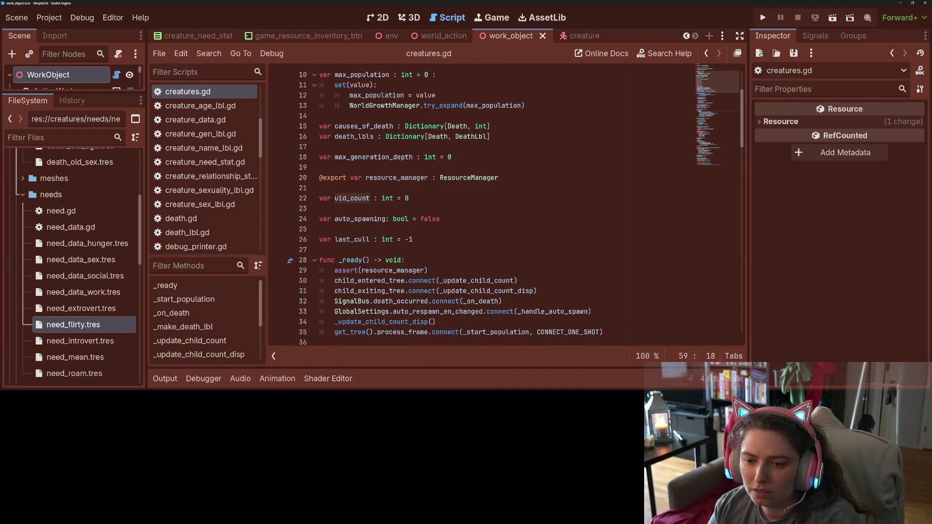
pyautogui.scroll(3, 548, 201)
# Step: Paste the rate-doubling line after try_expand(max_population) in the setter and save the script
pyautogui.click(547, 201)
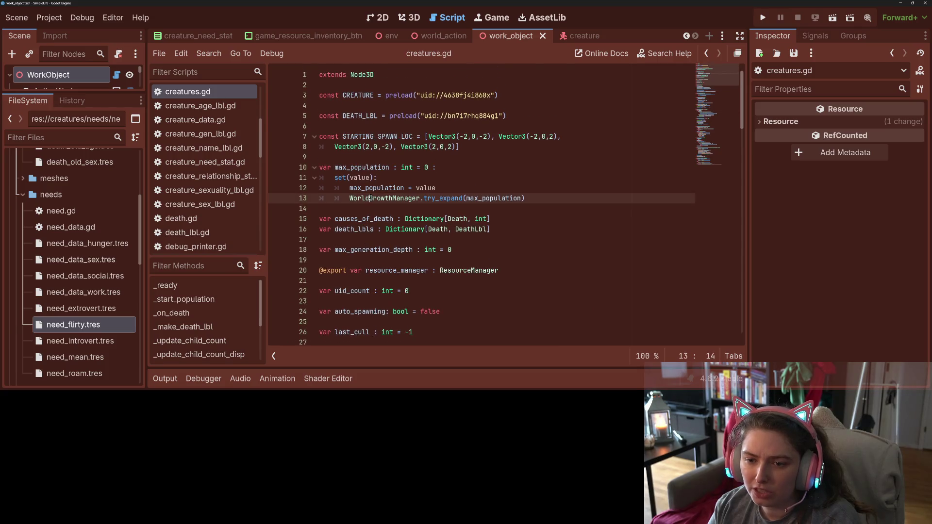
pyautogui.press('Return')
pyautogui.hotkey('ctrl', 'v')
pyautogui.hotkey('ctrl', 's')
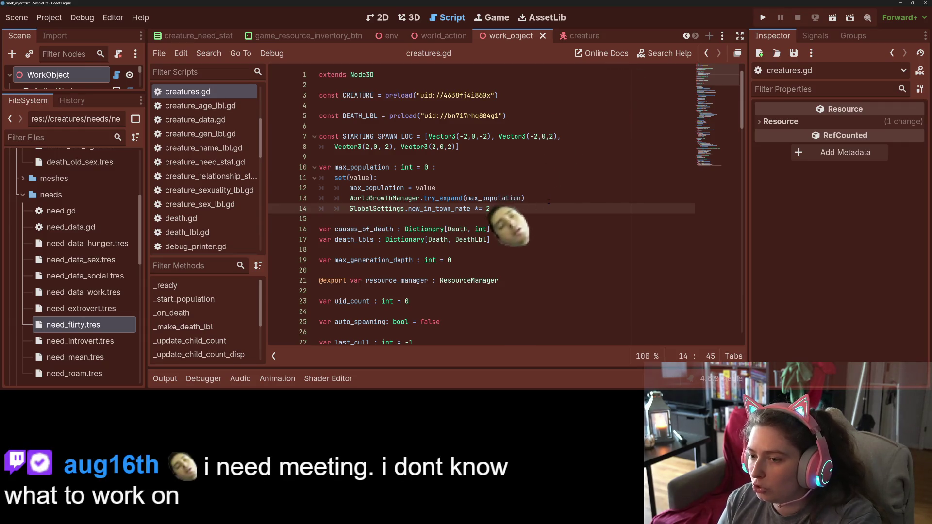
# Step: Change line 14 to 'GlobalSettings.new_in_town_rate = floori(GlobalSettings.new_in_town_rate*1.25)' and save creatures.gd
pyautogui.press('BackSpace')
pyautogui.press('BackSpace')
pyautogui.press('BackSpace')
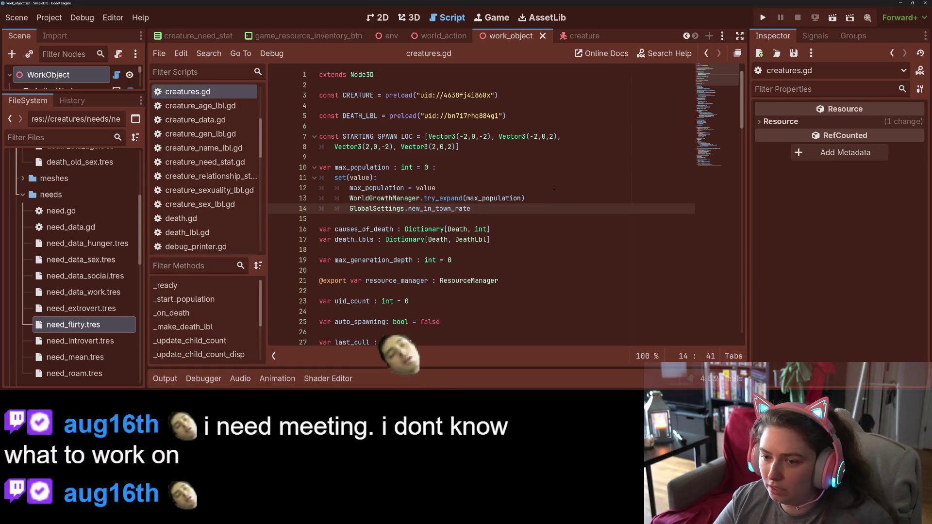
pyautogui.moveTo(350, 209)
pyautogui.mouseDown()
pyautogui.moveTo(474, 208)
pyautogui.moveTo(462, 209)
pyautogui.mouseUp()
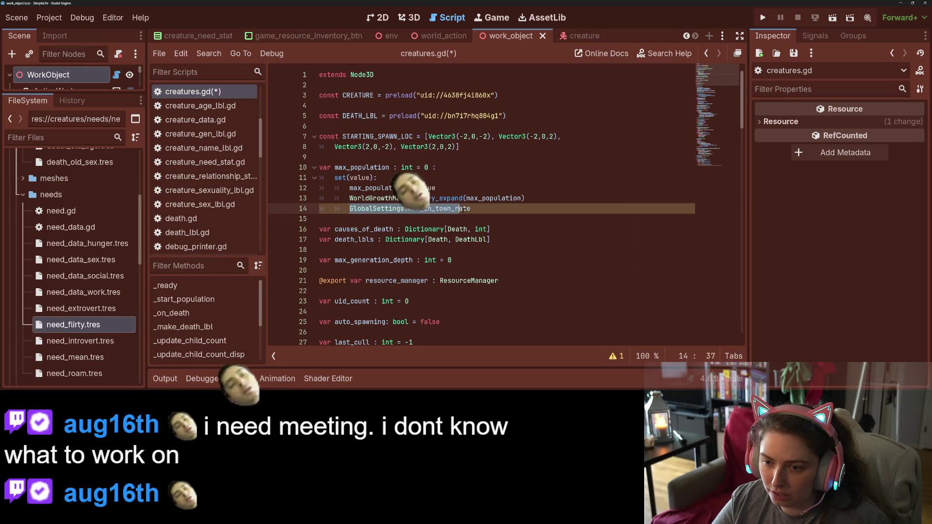
pyautogui.click(499, 209)
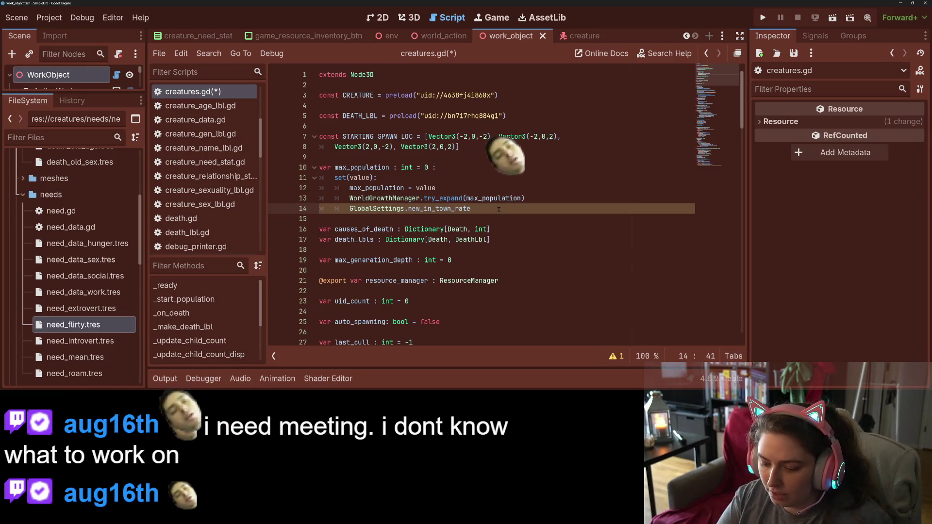
pyautogui.write('= floori(GlobalSettings.new_in_town_rate')
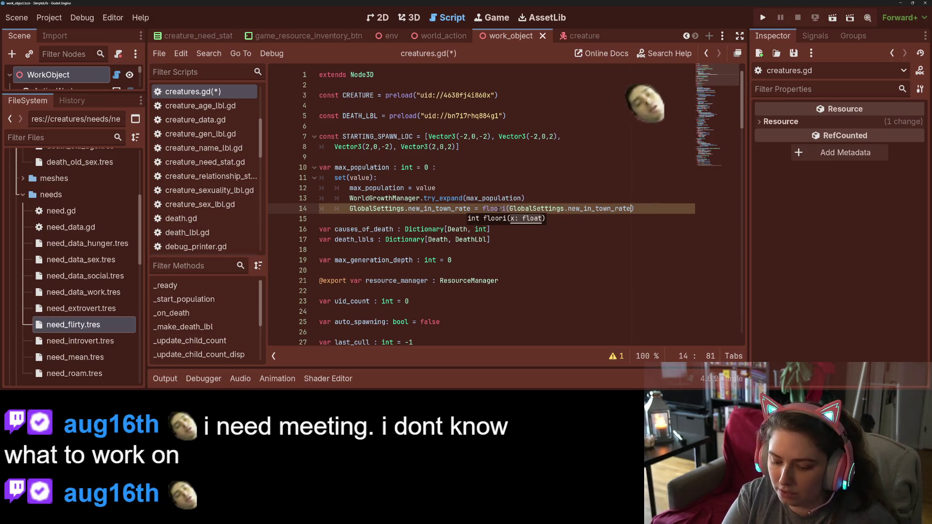
pyautogui.write('*1.25')
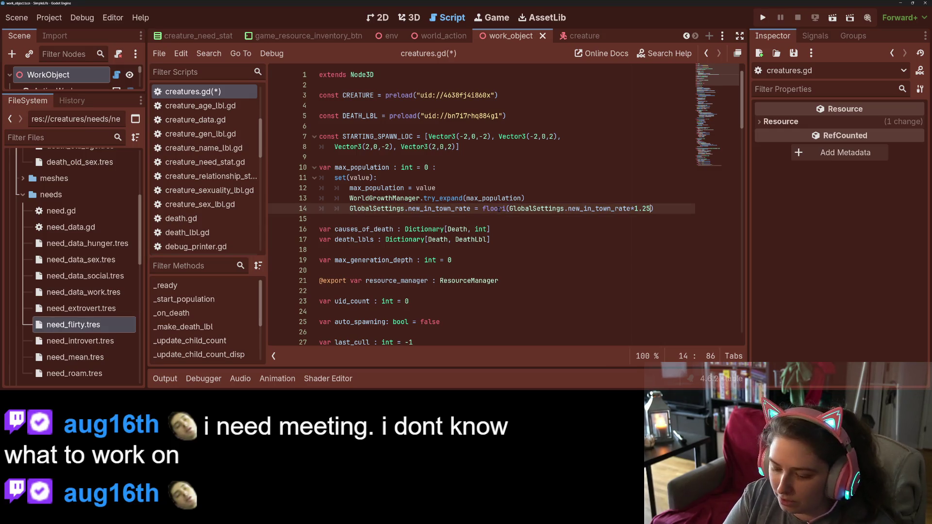
pyautogui.hotkey('ctrl', 's')
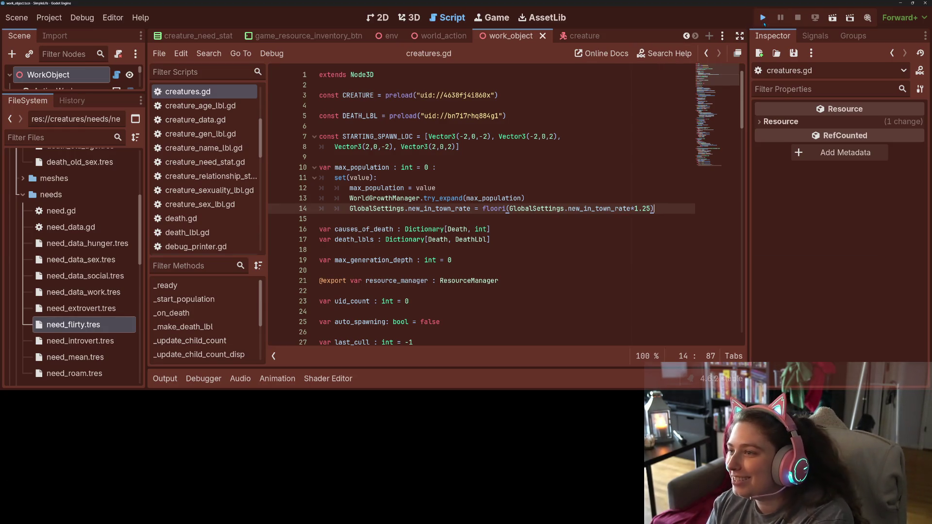
# Step: Run the game under the debugger, clear the existing line-31 breakpoint and resume execution
pyautogui.press('F5')
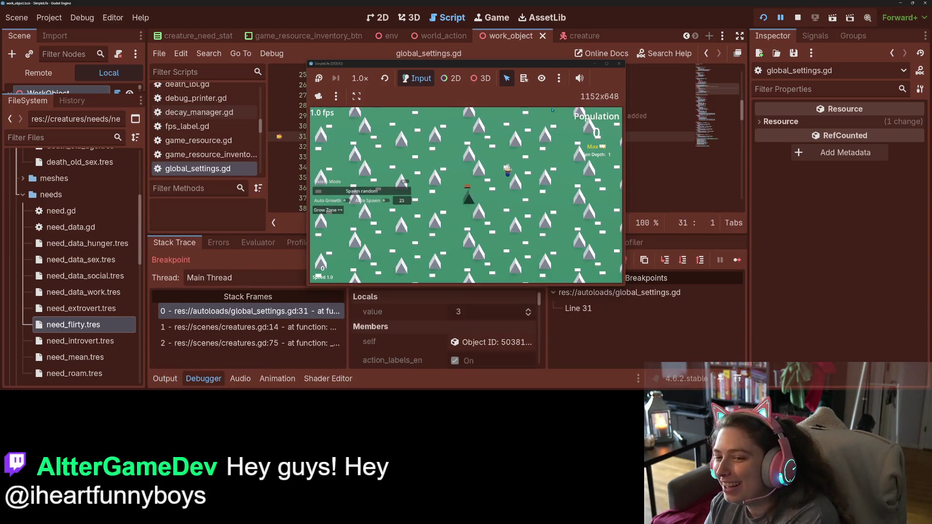
pyautogui.press('F9')
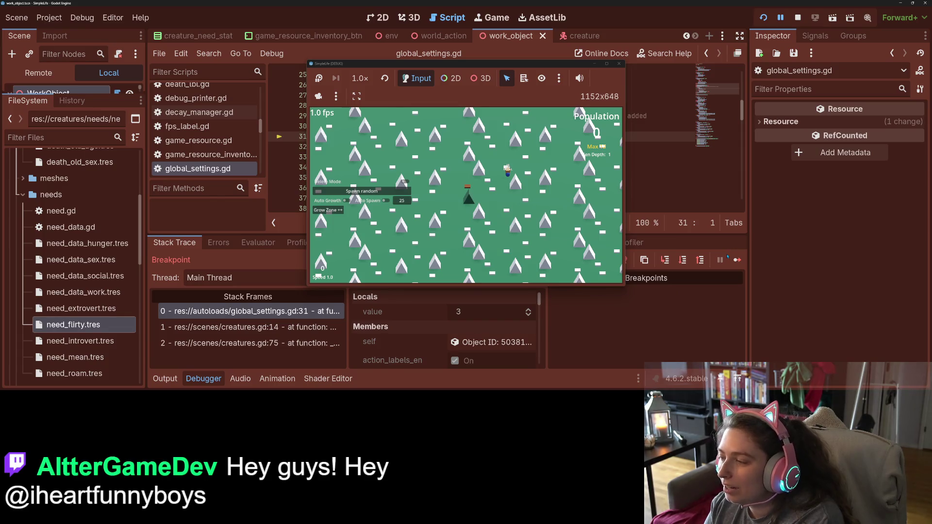
pyautogui.press('F12')
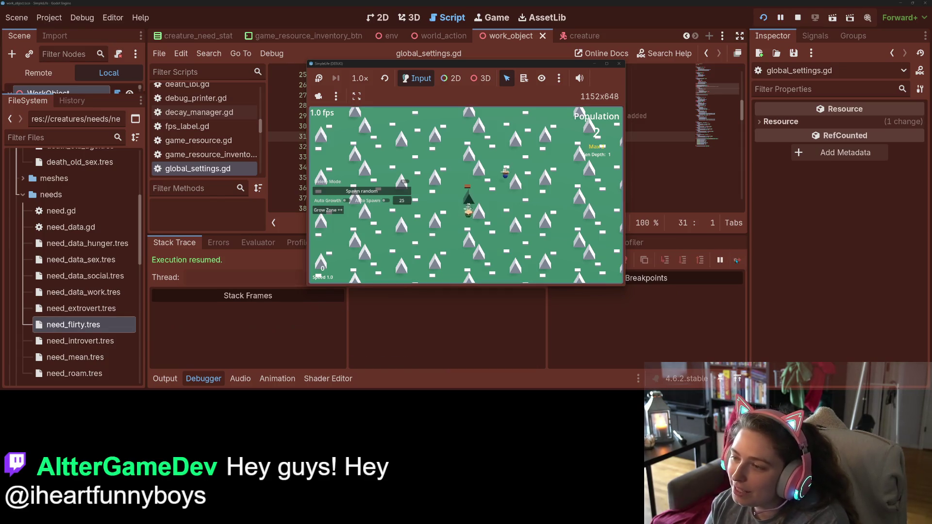
pyautogui.moveTo(414, 61)
pyautogui.mouseDown()
pyautogui.moveTo(601, 122)
pyautogui.moveTo(570, 107)
pyautogui.mouseUp()
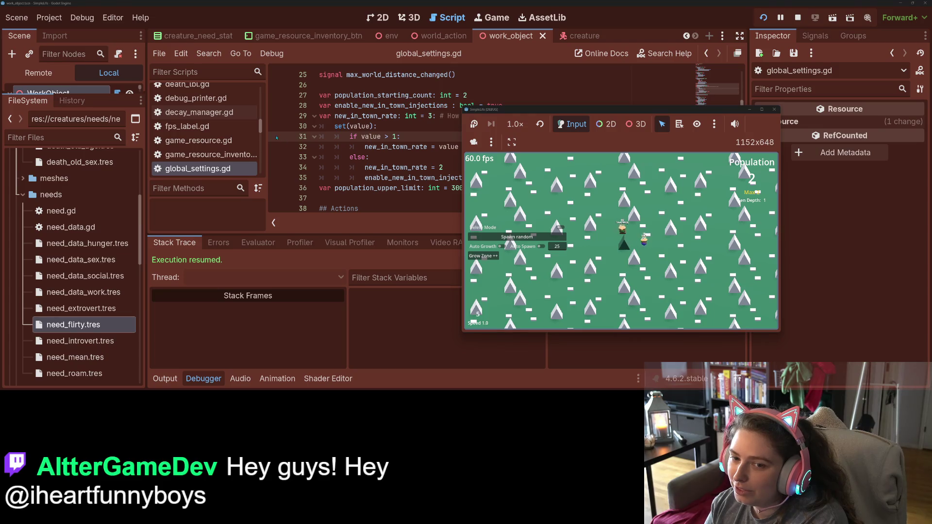
# Step: Set a breakpoint on line 31 of global_settings.gd and spawn random creatures until it pauses there
pyautogui.click(301, 137)
pyautogui.click(277, 137)
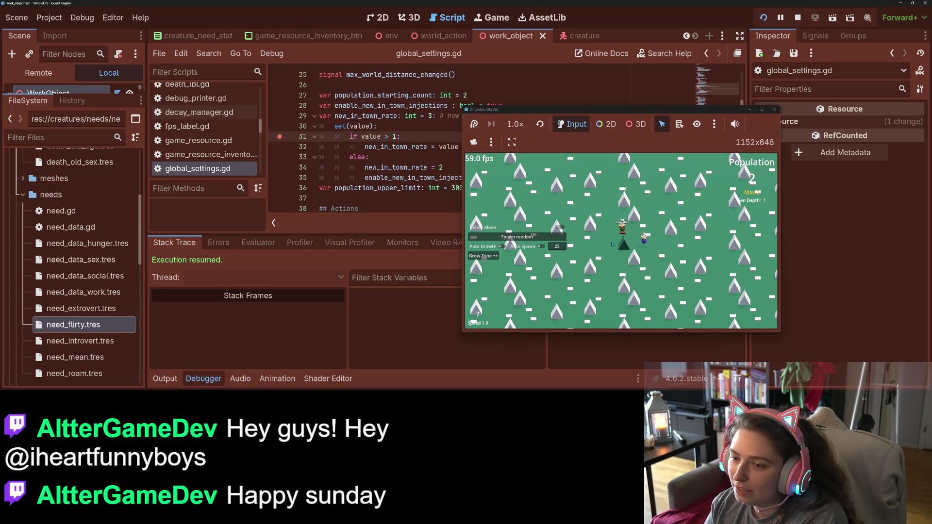
pyautogui.click(546, 238)
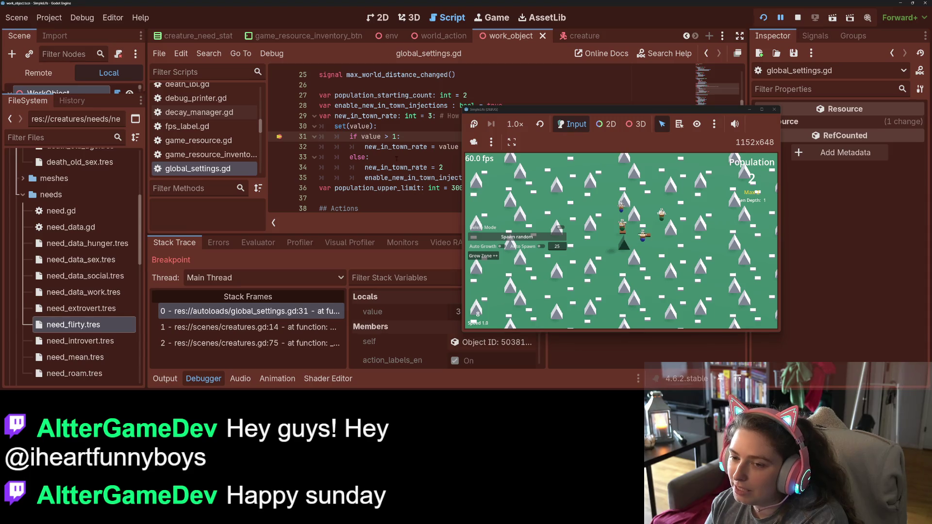
pyautogui.moveTo(615, 109)
pyautogui.mouseDown()
pyautogui.moveTo(349, 81)
pyautogui.moveTo(437, 100)
pyautogui.mouseUp()
pyautogui.click(737, 260)
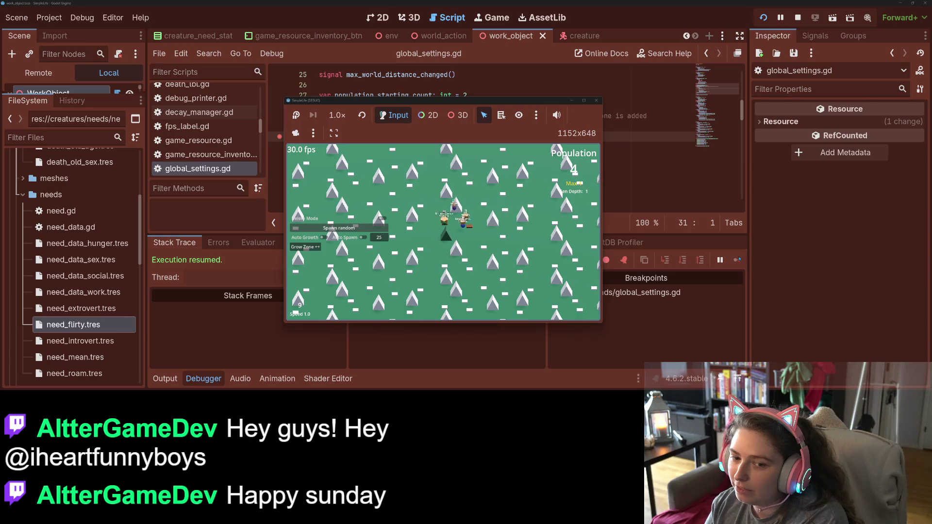
pyautogui.moveTo(518, 103)
pyautogui.mouseDown()
pyautogui.moveTo(742, 98)
pyautogui.moveTo(664, 82)
pyautogui.mouseUp()
pyautogui.click(501, 207)
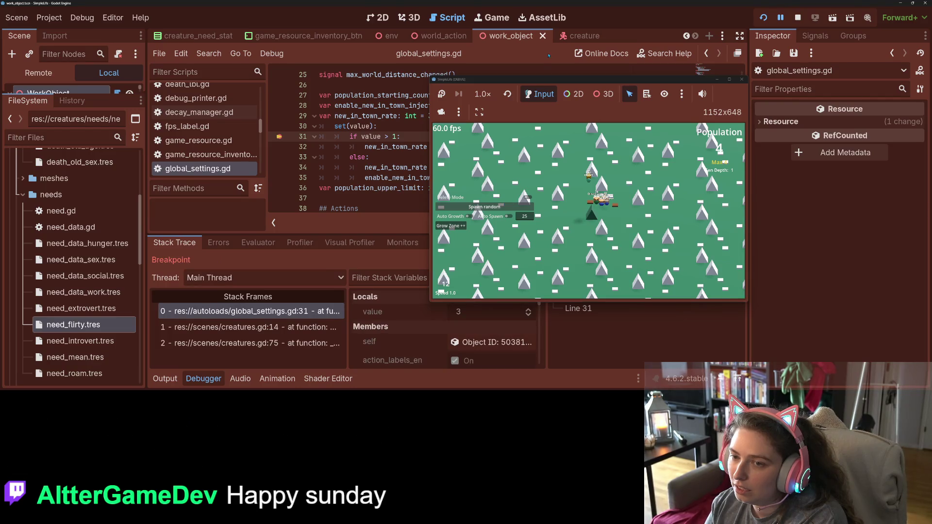
# Step: Resume and spawn more random creatures until the game breaks at line 31 again at population 7
pyautogui.moveTo(541, 83); pyautogui.dragTo(441, 138)
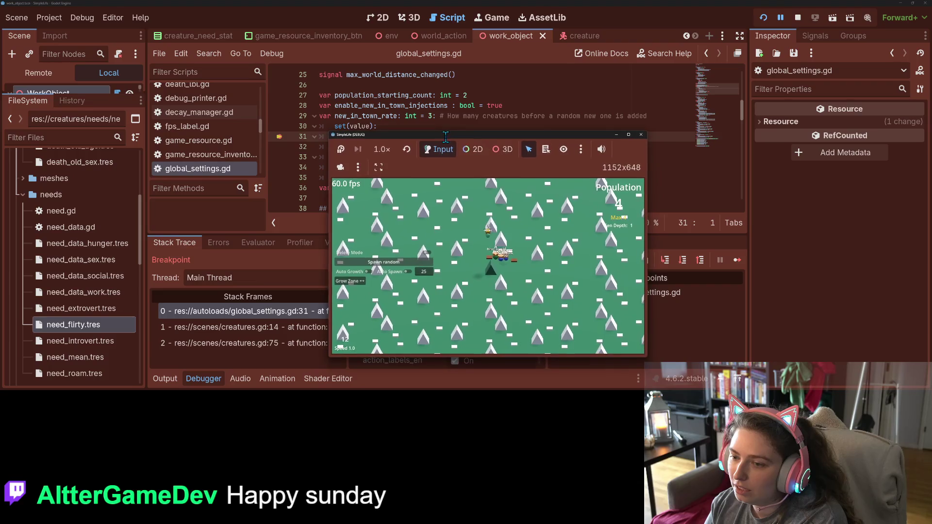
pyautogui.press('F12')
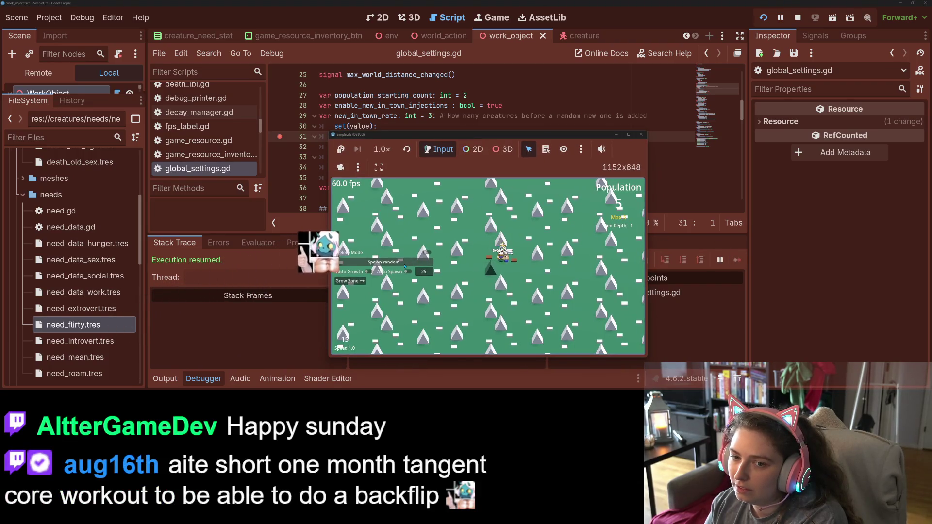
pyautogui.click(404, 263)
pyautogui.press('F12')
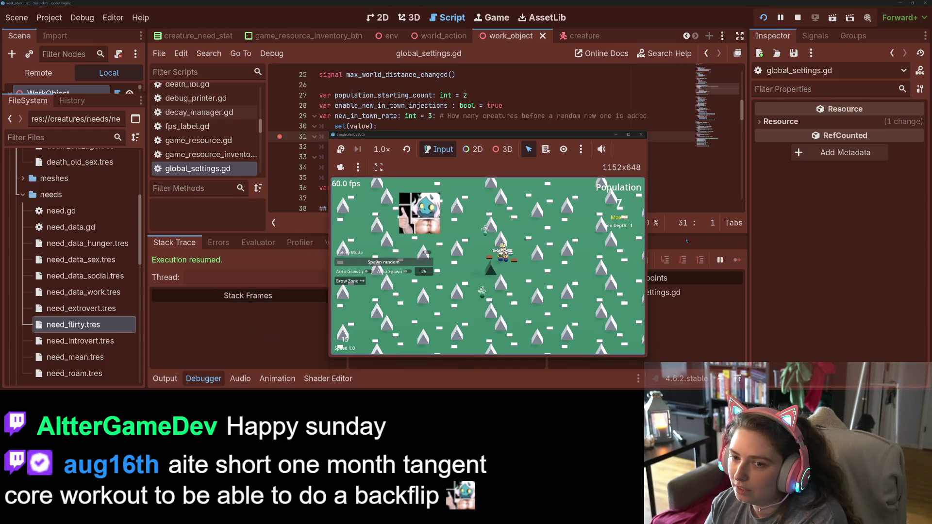
pyautogui.moveTo(429, 136)
pyautogui.mouseDown()
pyautogui.moveTo(567, 199)
pyautogui.moveTo(656, 211)
pyautogui.moveTo(588, 177)
pyautogui.moveTo(481, 91)
pyautogui.mouseUp()
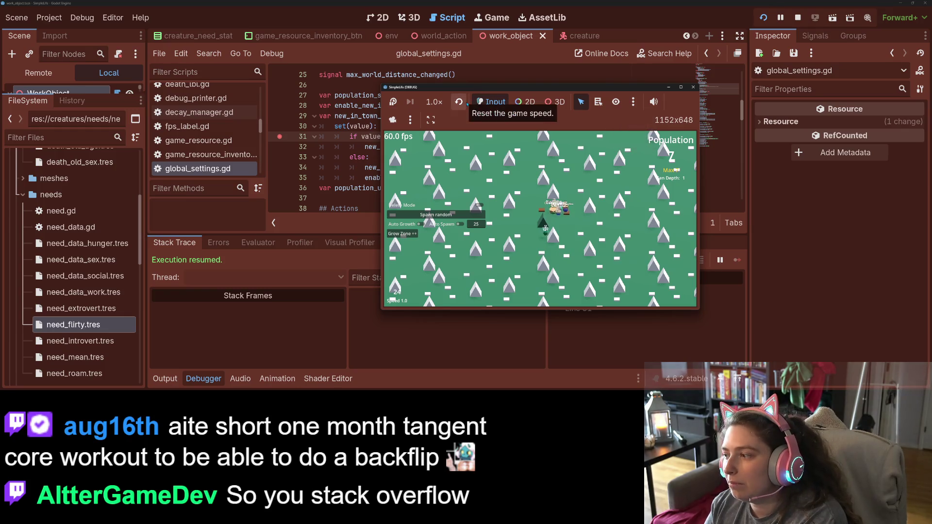
pyautogui.click(462, 216)
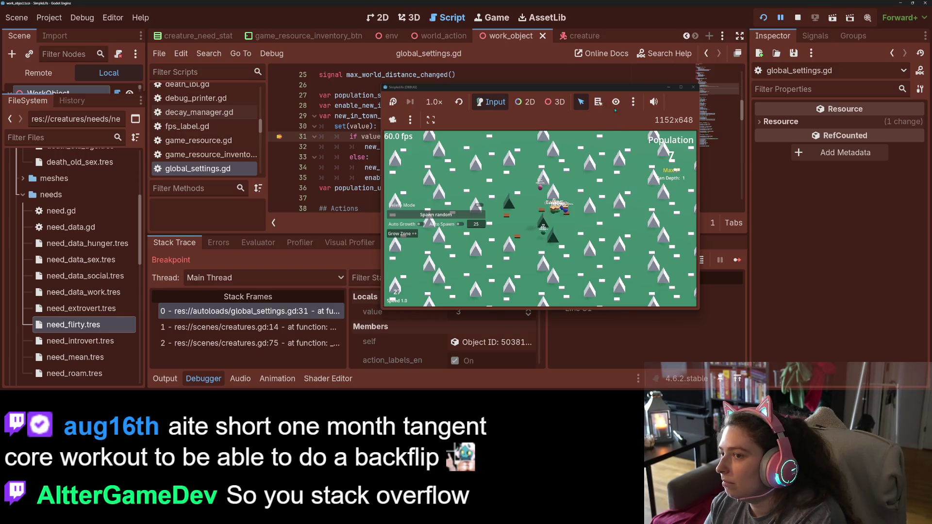
pyautogui.moveTo(620, 87)
pyautogui.mouseDown()
pyautogui.moveTo(591, 118)
pyautogui.moveTo(440, 177)
pyautogui.moveTo(438, 170)
pyautogui.mouseUp()
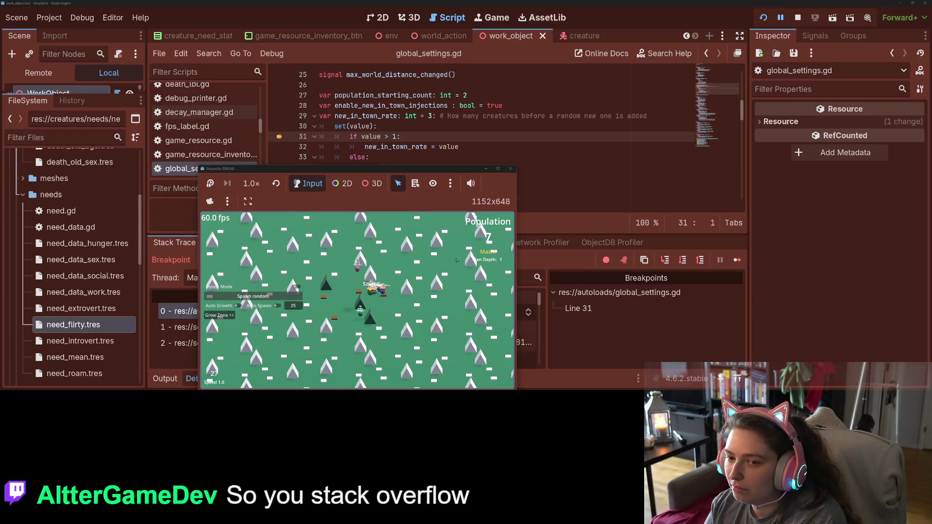
# Step: Scroll the debugger's Members list to inspect new_in_town_rate 3 and population_upper_limit 300
pyautogui.moveTo(418, 171)
pyautogui.mouseDown()
pyautogui.moveTo(796, 151)
pyautogui.moveTo(791, 125)
pyautogui.mouseUp()
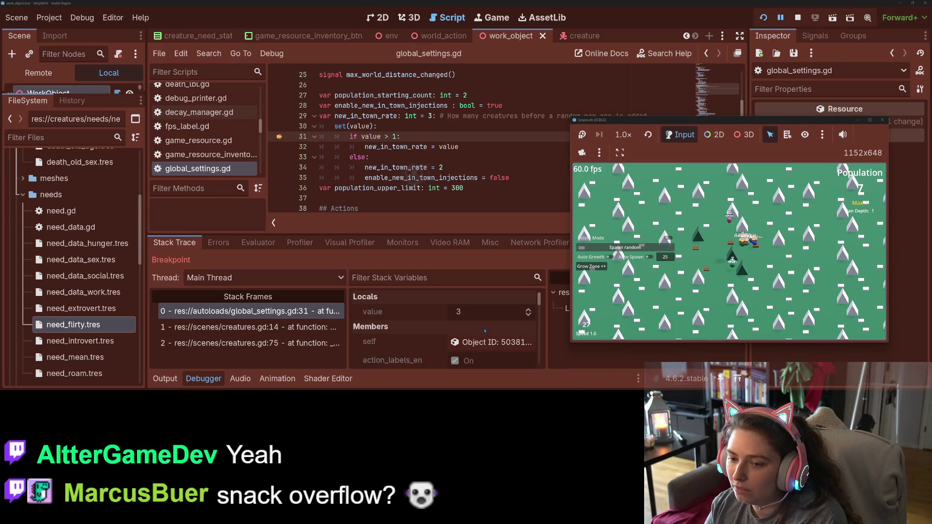
pyautogui.scroll(-1, 486, 329)
pyautogui.scroll(-4, 486, 328)
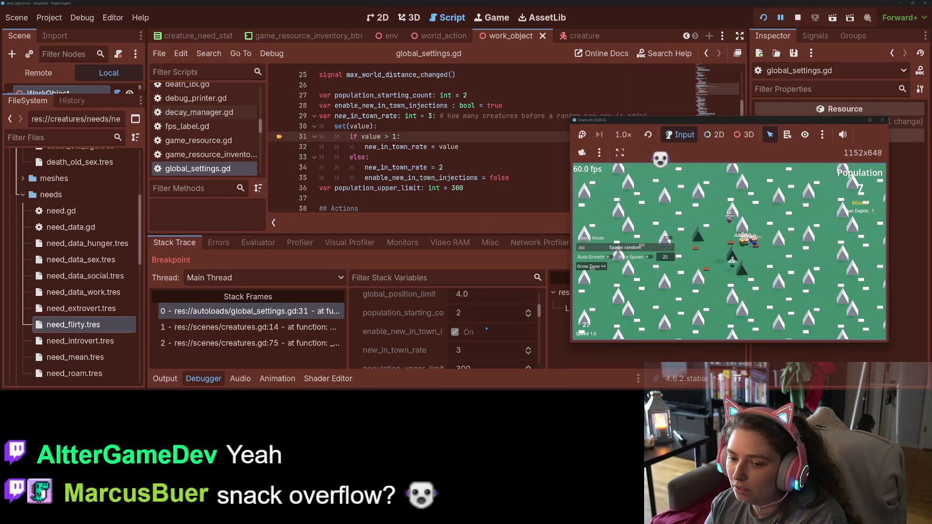
pyautogui.scroll(-4, 486, 329)
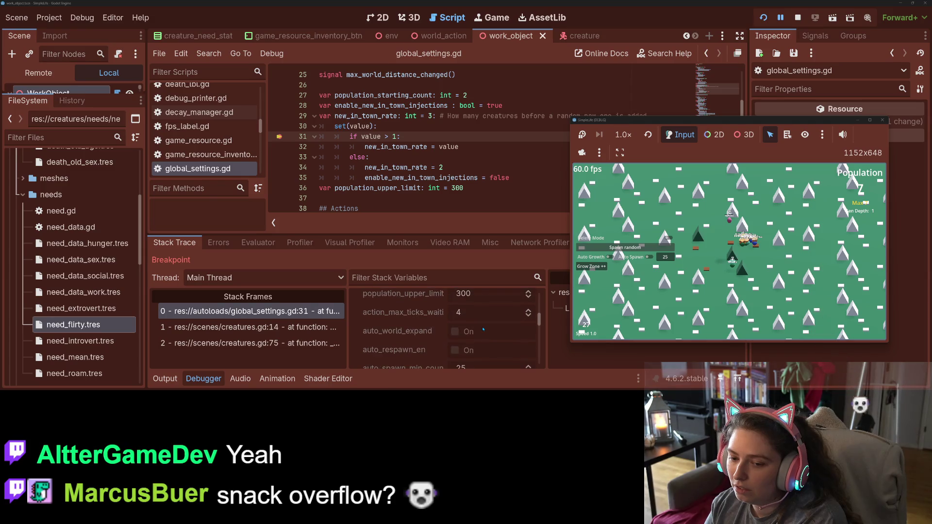
pyautogui.scroll(-6, 487, 329)
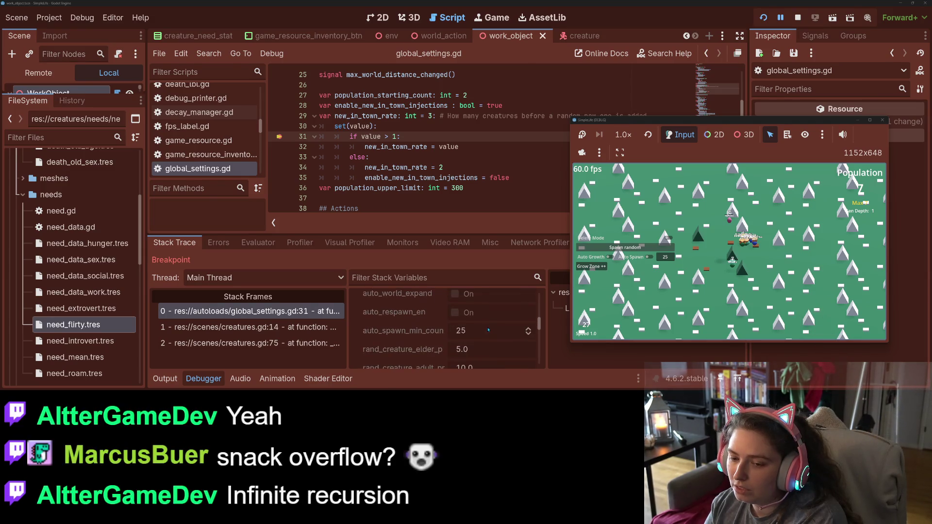
pyautogui.scroll(-5, 490, 333)
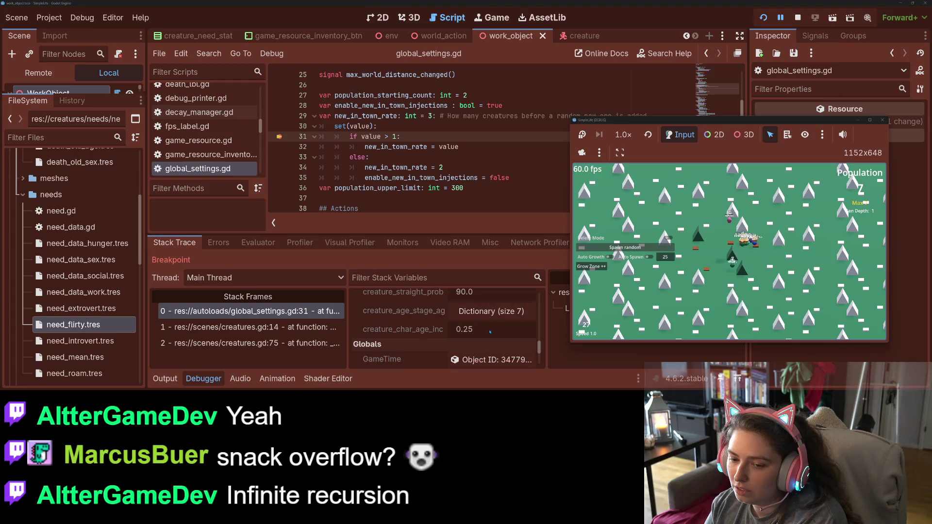